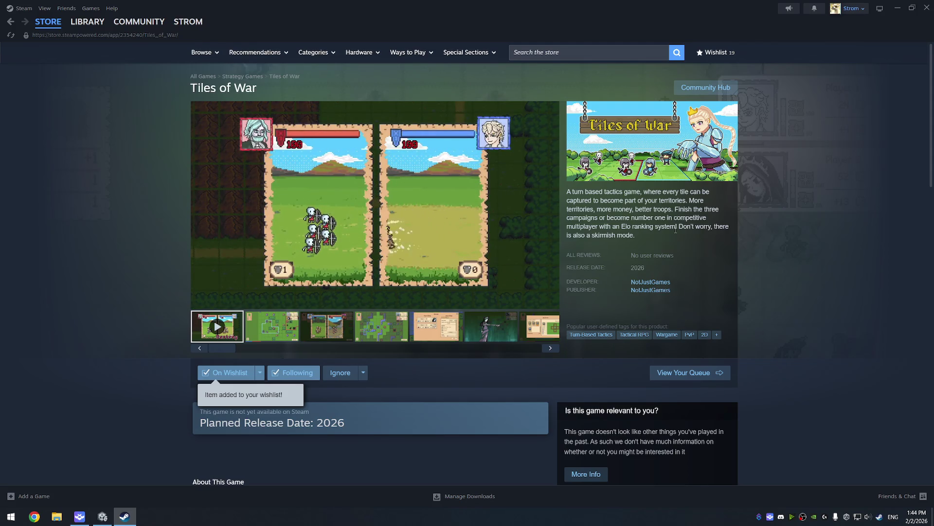
Scroll the Tiles of War store page down to Commanders and expand its full description
mouse_move(503, 272)
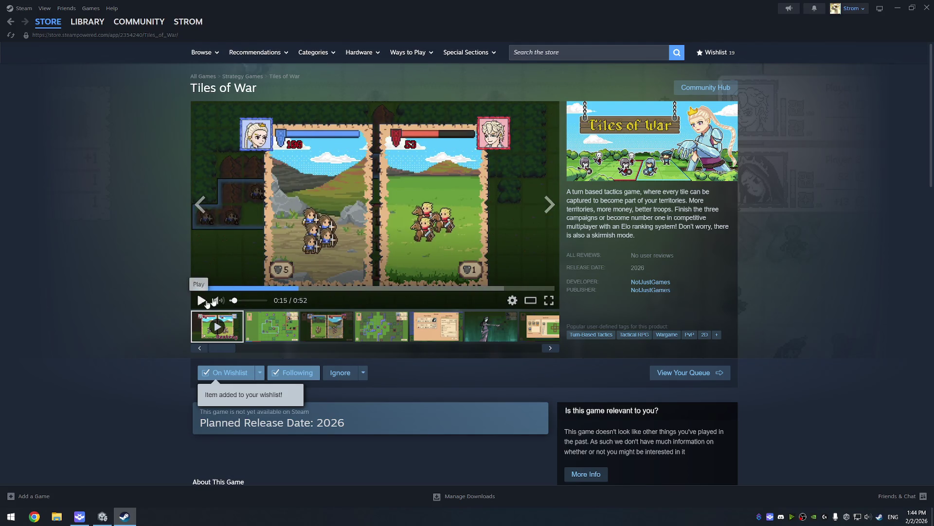
scroll(394, 254, "down", 6)
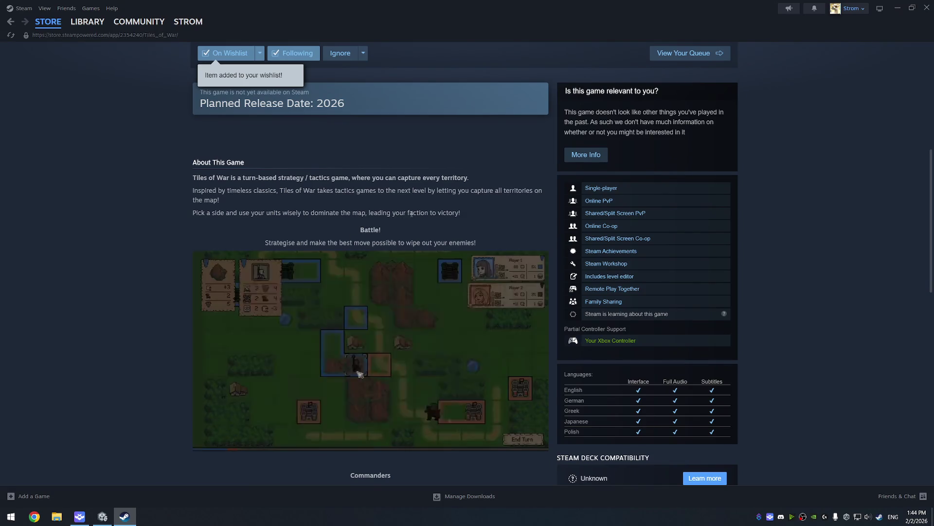
scroll(411, 214, "down", 1)
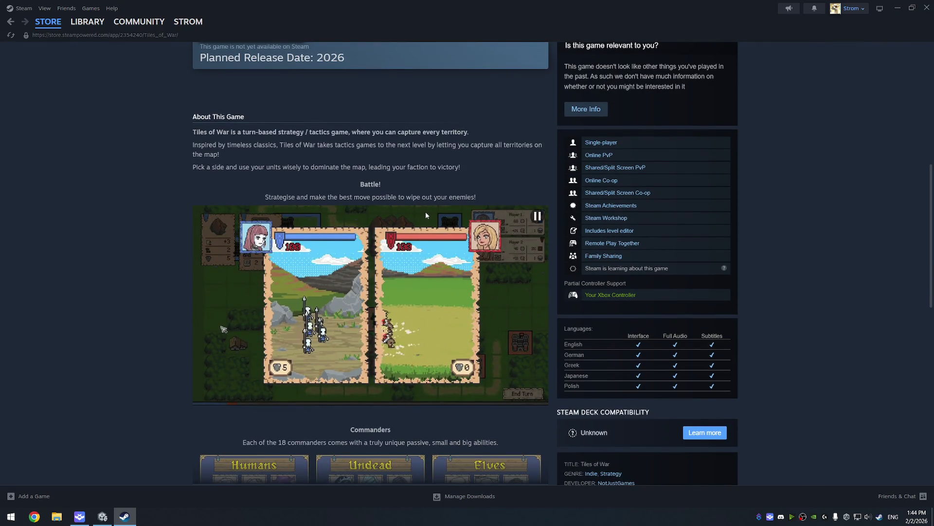
scroll(426, 214, "up", 6)
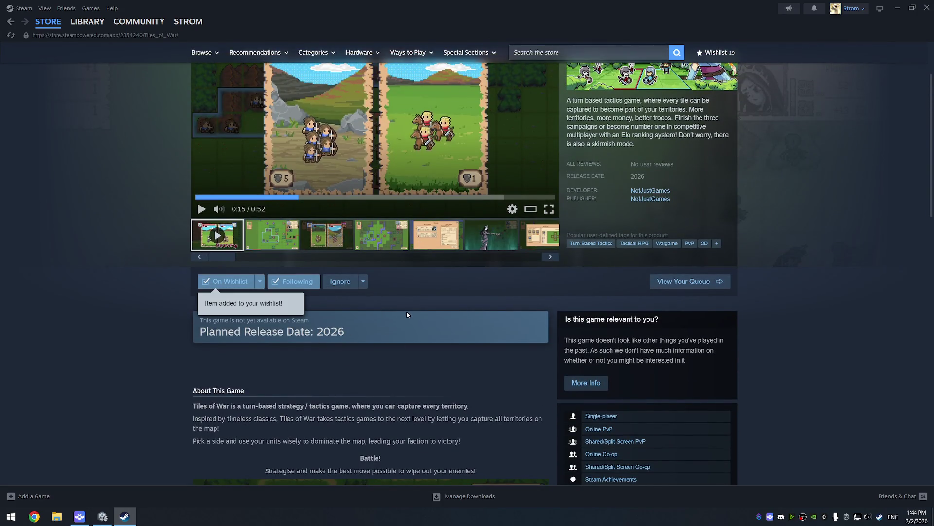
scroll(406, 314, "down", 3)
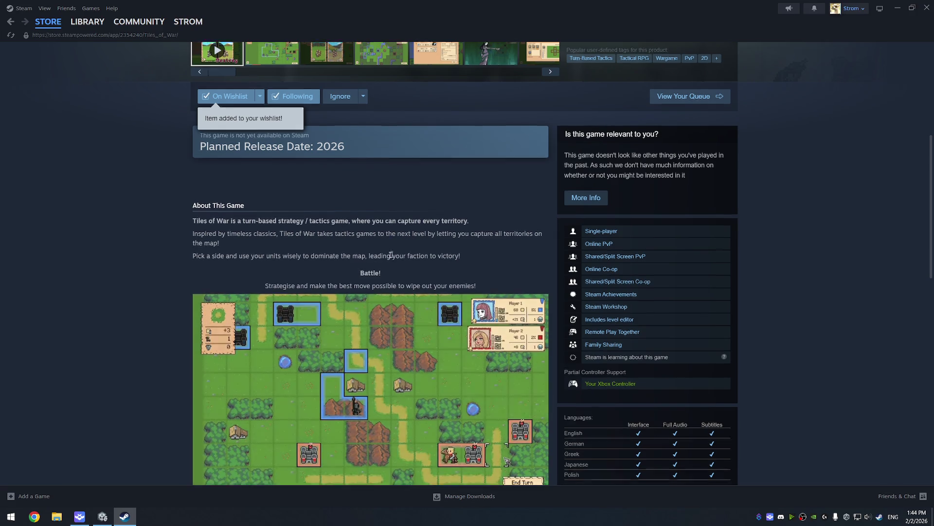
scroll(464, 236, "down", 4)
scroll(367, 263, "down", 2)
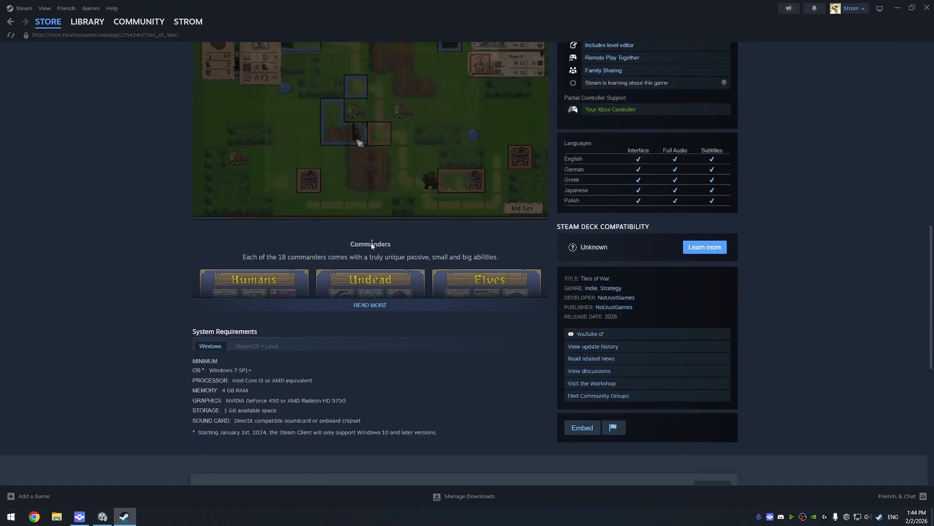
left_click(366, 263)
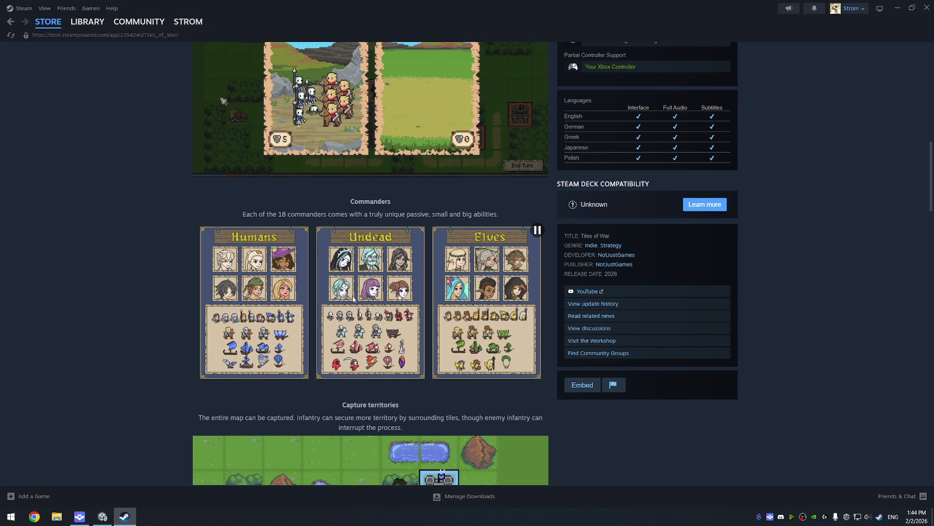
Read down through the Campaign, Skirmish and Multiplayer sections to the Map and Scenario editor
scroll(361, 256, "down", 1)
scroll(361, 255, "down", 3)
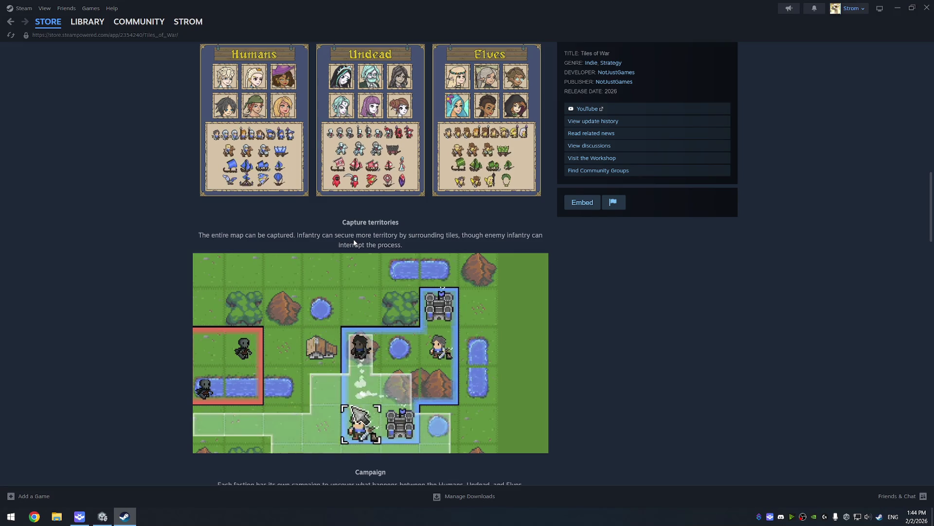
scroll(354, 242, "down", 2)
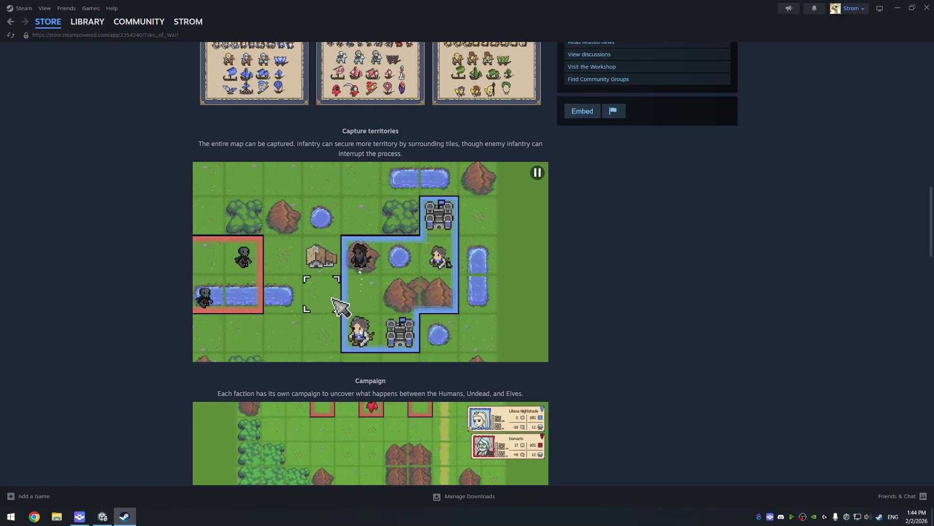
scroll(349, 349, "up", 4)
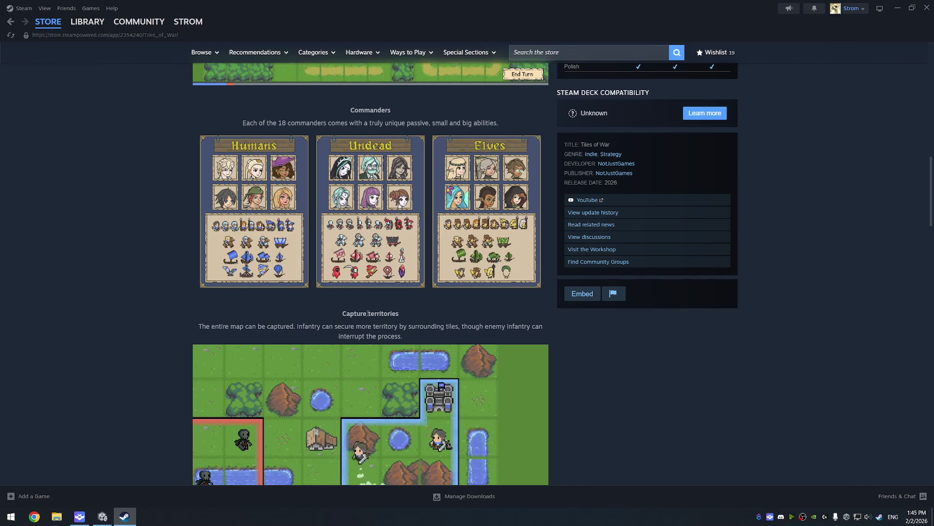
scroll(341, 282, "up", 2)
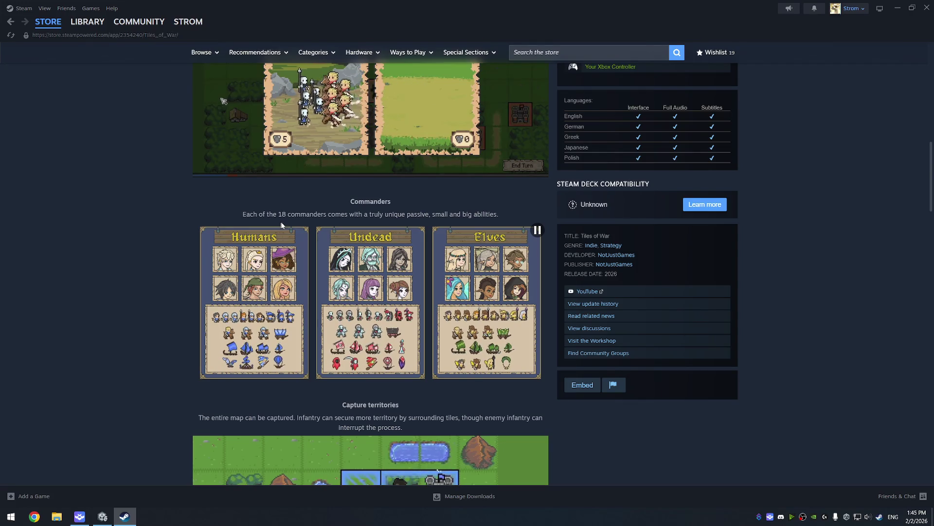
scroll(300, 258, "down", 1)
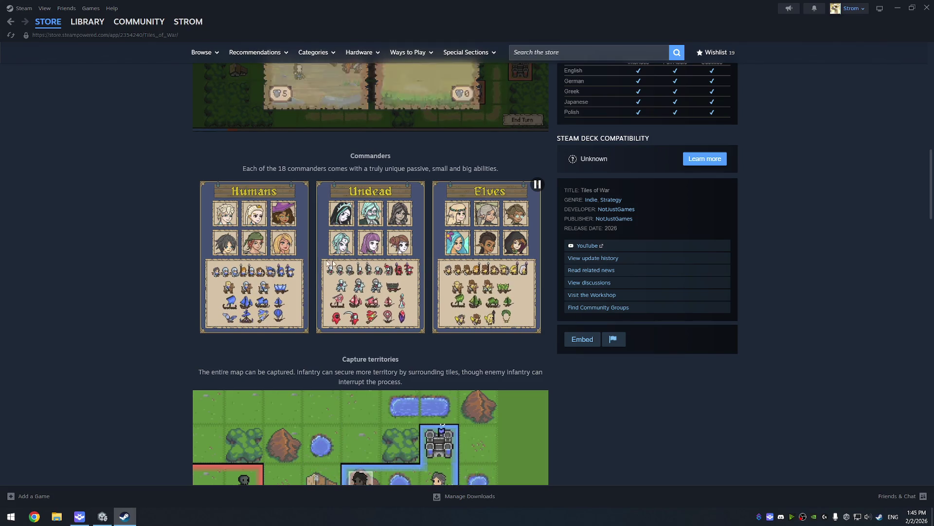
scroll(473, 236, "down", 10)
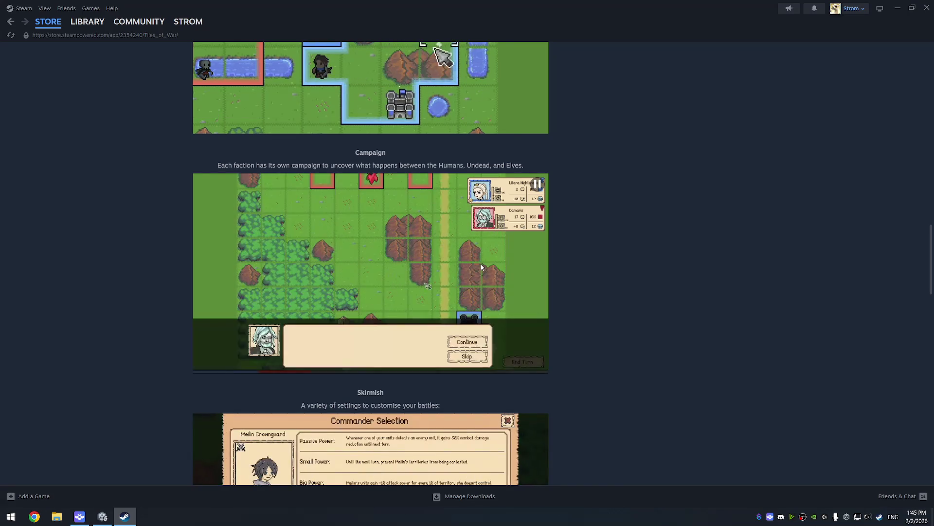
scroll(481, 271, "down", 2)
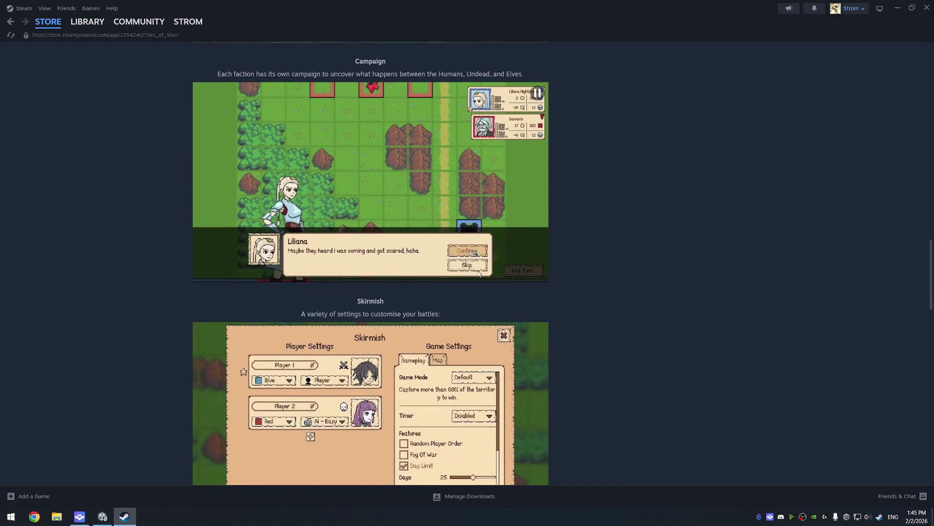
scroll(479, 273, "down", 2)
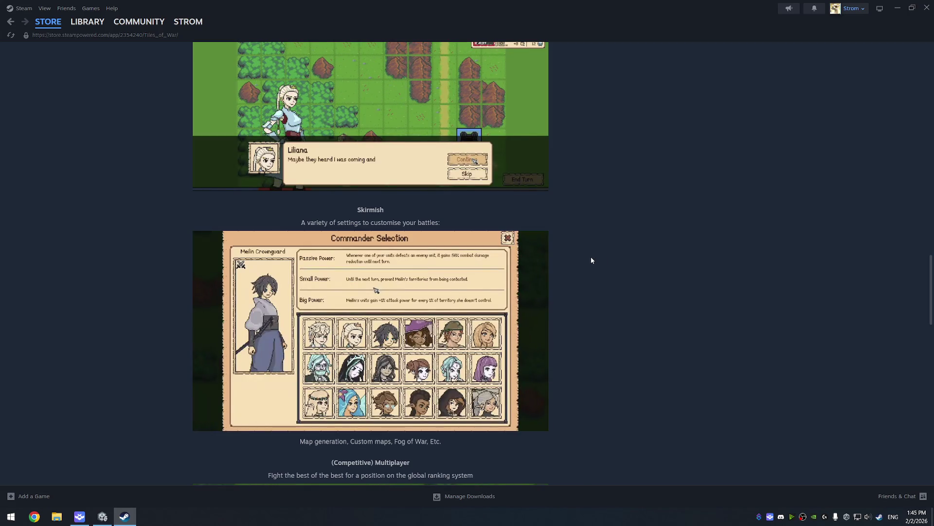
mouse_move(543, 280)
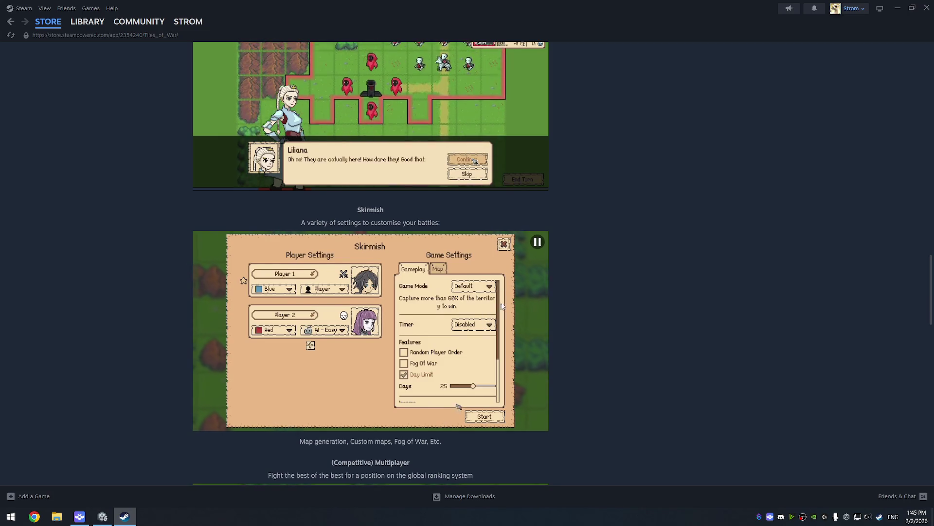
scroll(501, 308, "down", 1)
scroll(511, 325, "down", 1)
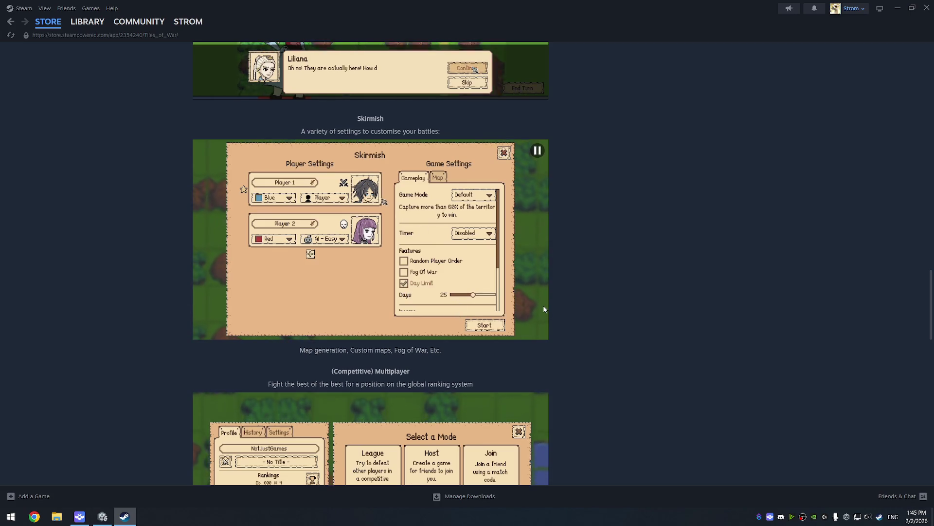
scroll(544, 306, "down", 2)
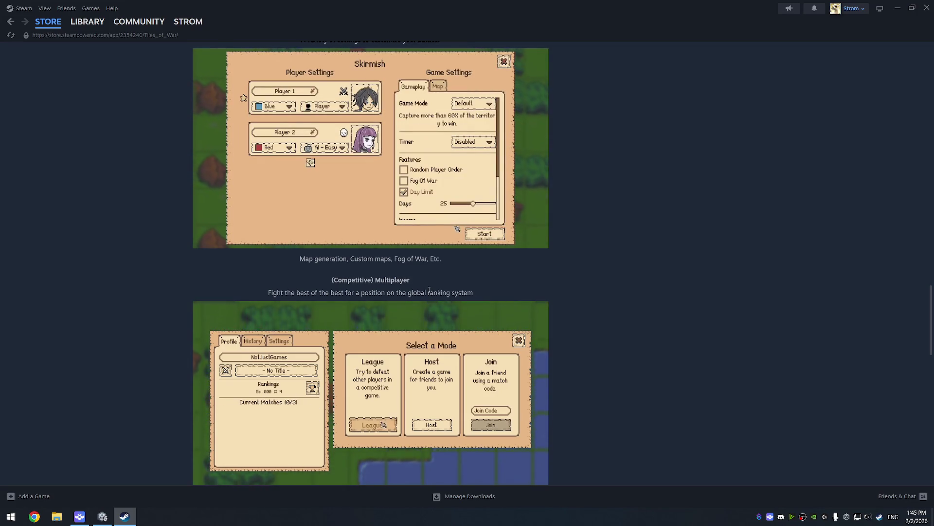
scroll(431, 291, "down", 3)
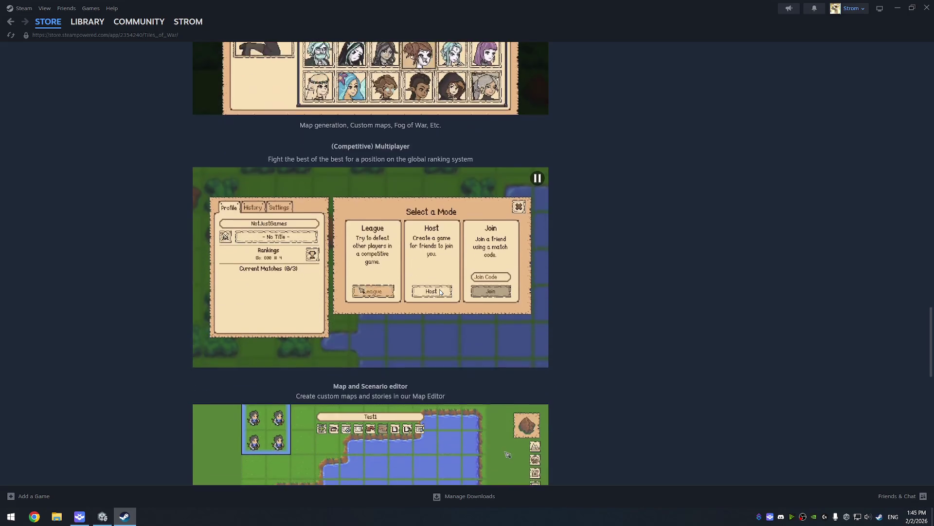
scroll(440, 292, "down", 5)
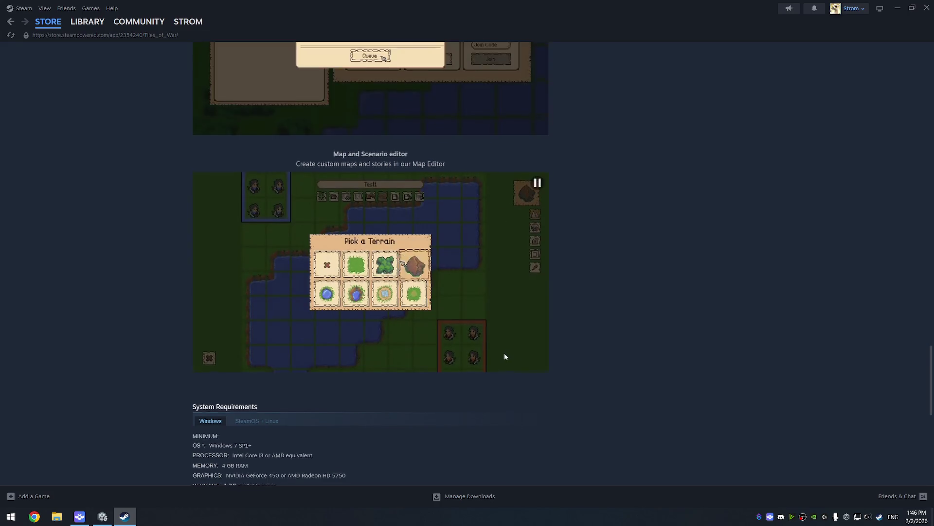
Scroll down to the More Like This carousel, then back up to the gameplay GIF above Commanders
scroll(456, 344, "down", 2)
scroll(438, 336, "down", 2)
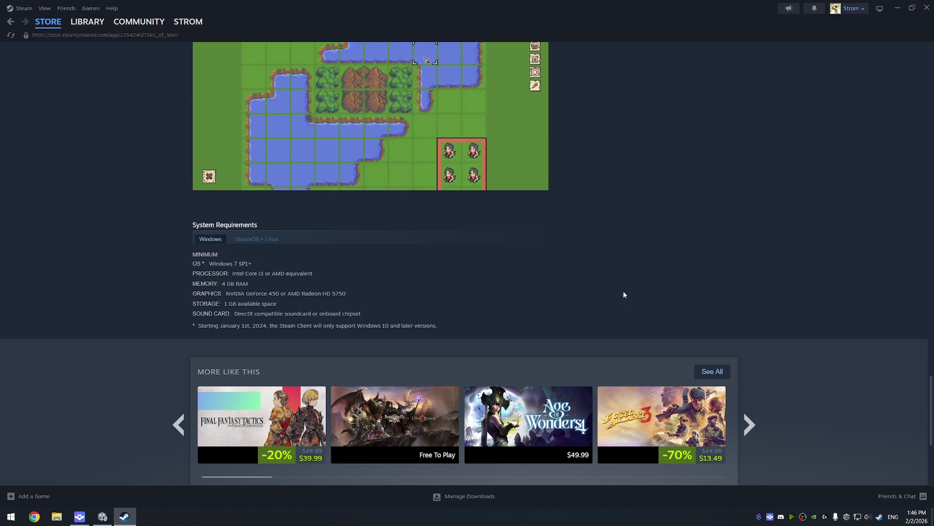
scroll(626, 299, "up", 4)
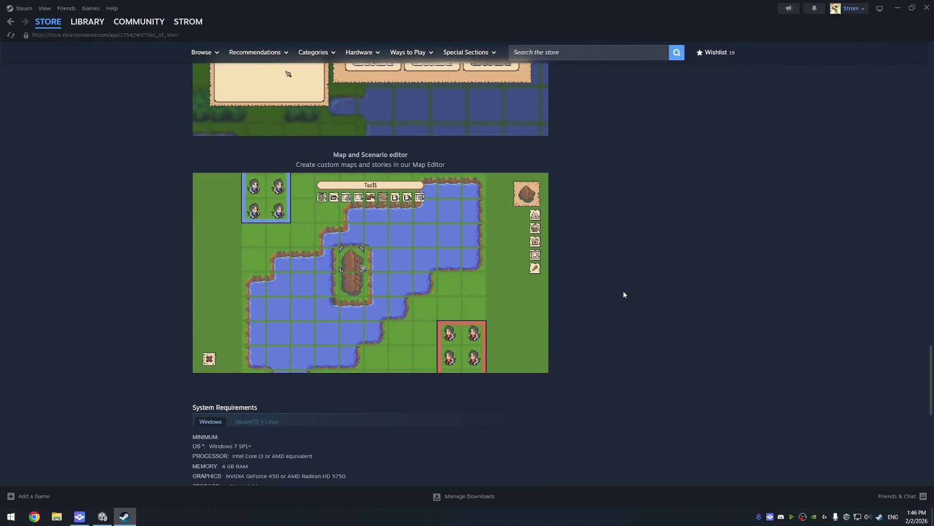
scroll(610, 313, "up", 4)
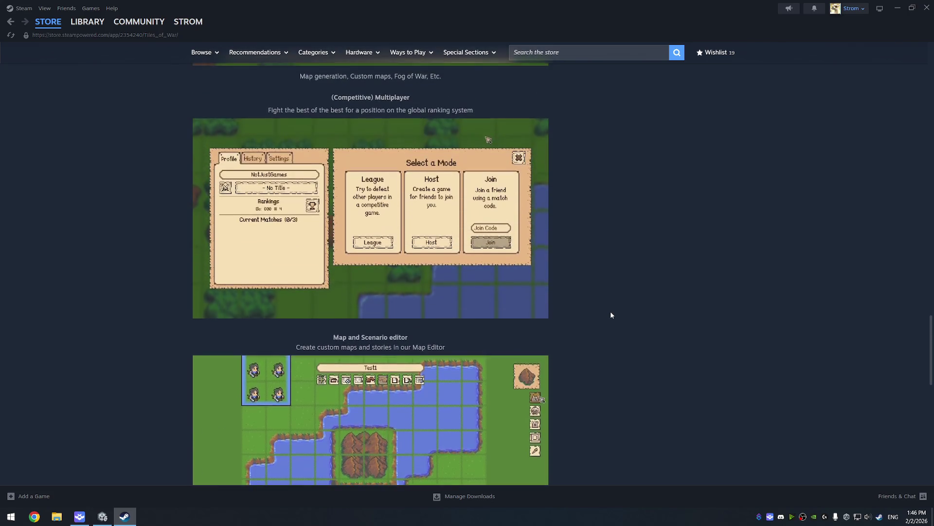
scroll(611, 299, "up", 4)
scroll(599, 307, "up", 12)
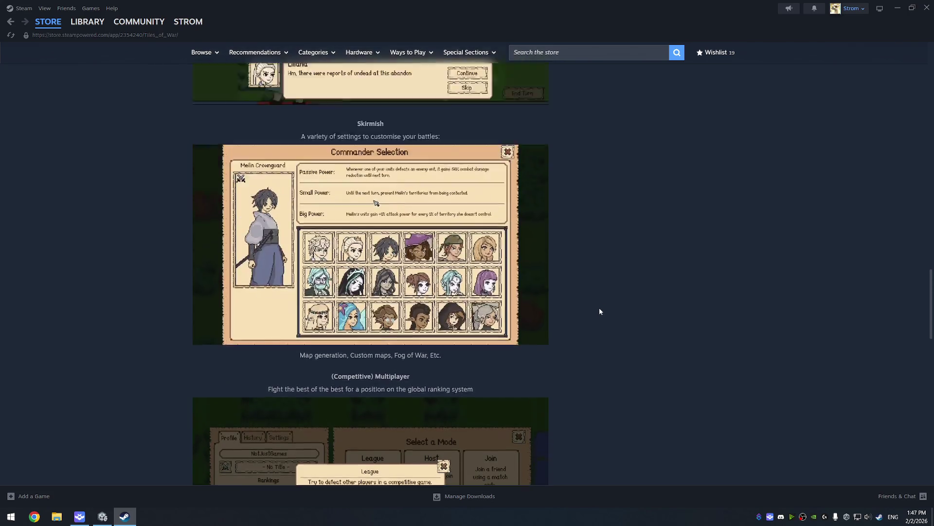
scroll(599, 316, "up", 5)
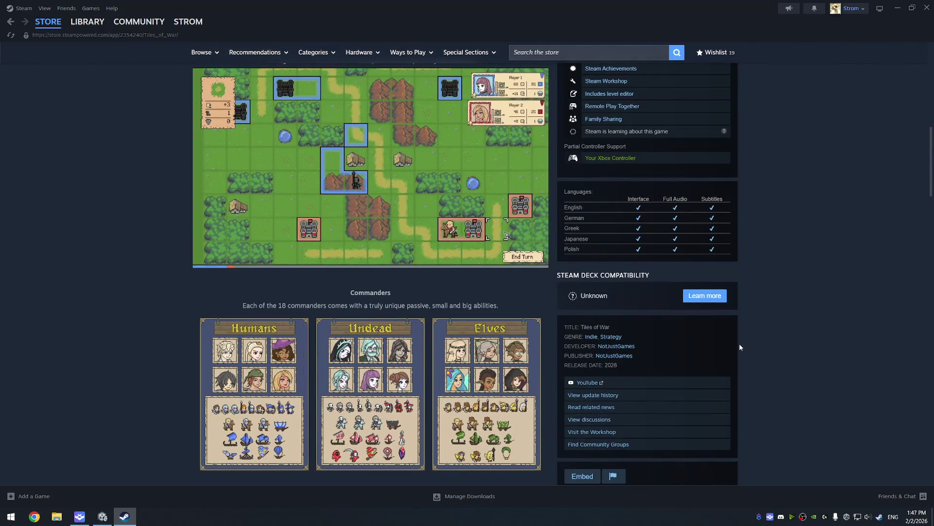
scroll(789, 308, "up", 4)
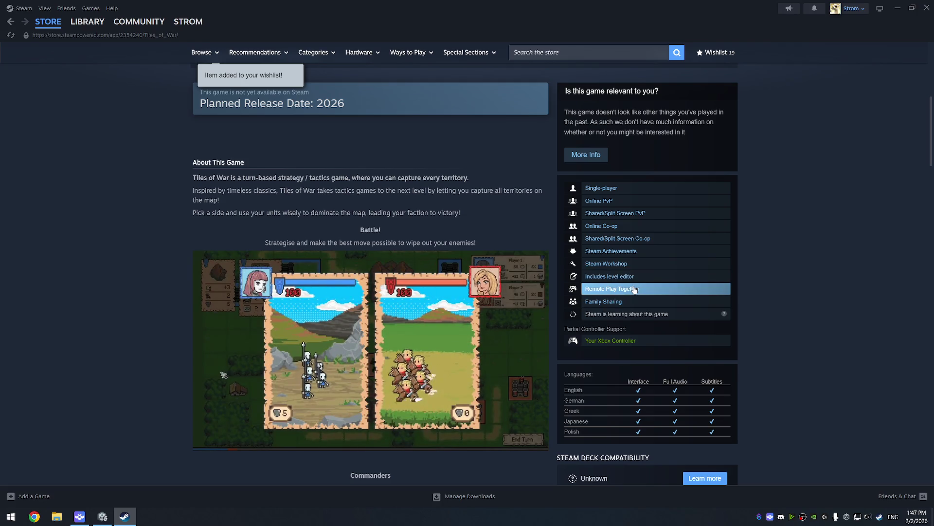
Scroll to the top of the Tiles of War page and open its Community Hub
scroll(641, 285, "down", 3)
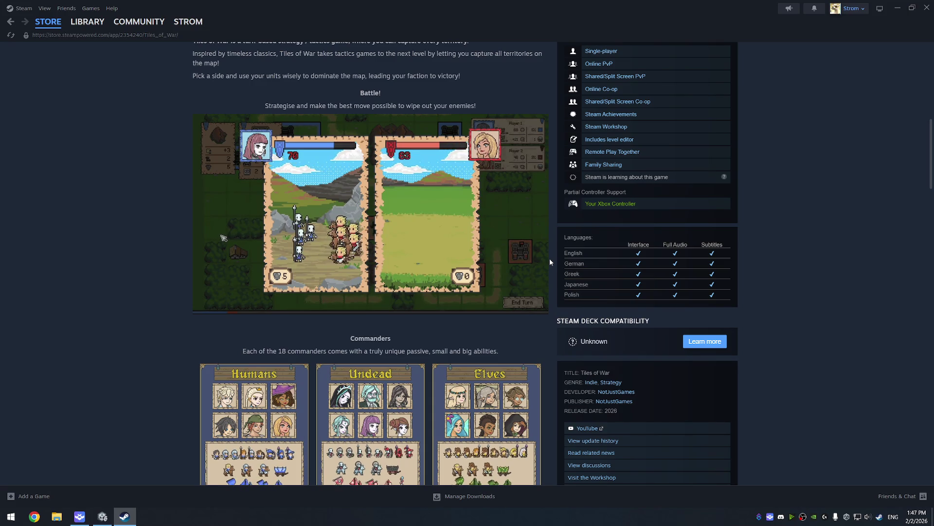
scroll(549, 262, "up", 7)
scroll(550, 262, "up", 2)
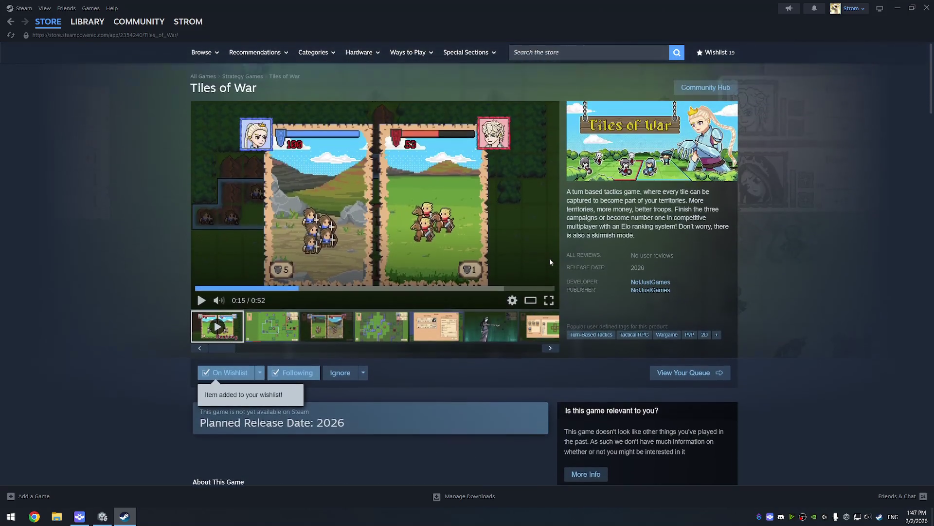
left_click(708, 91)
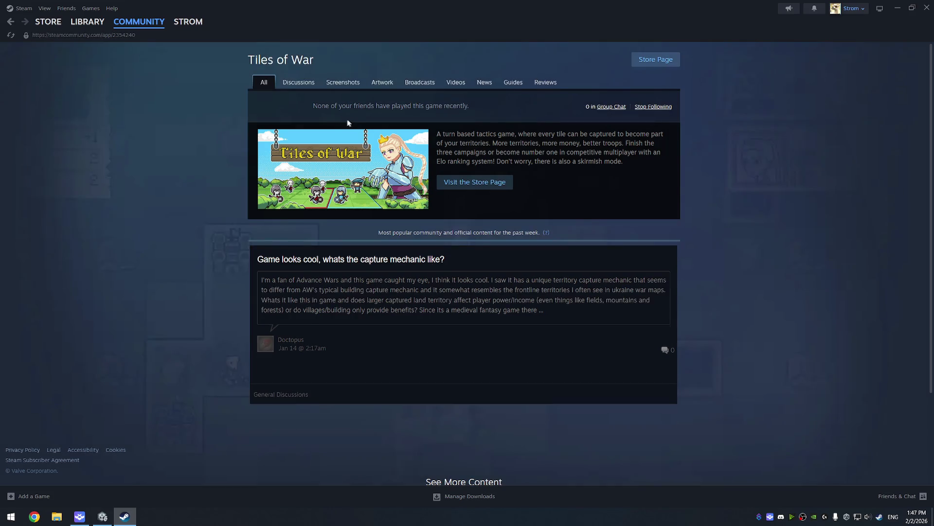
Read the capture-mechanic discussion topic, check the empty Screenshots tab, and return to the hub
left_click(305, 83)
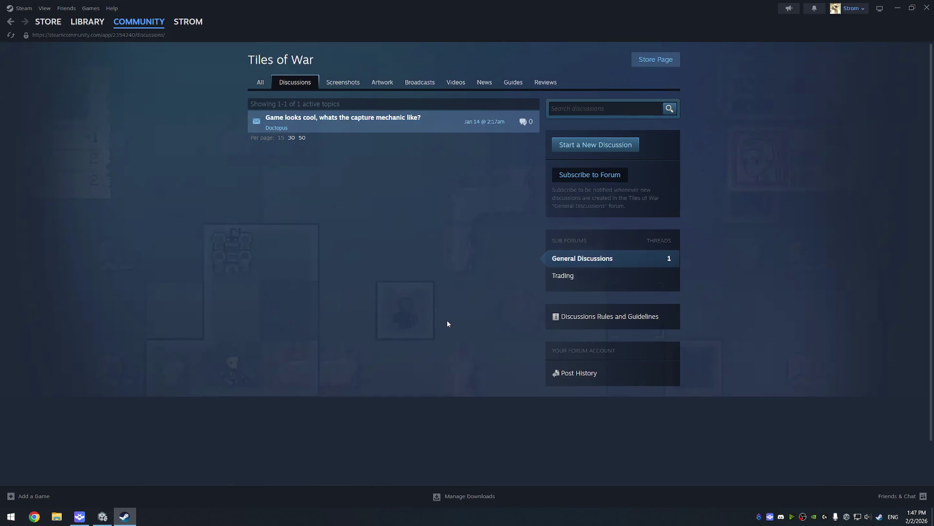
left_click(344, 120)
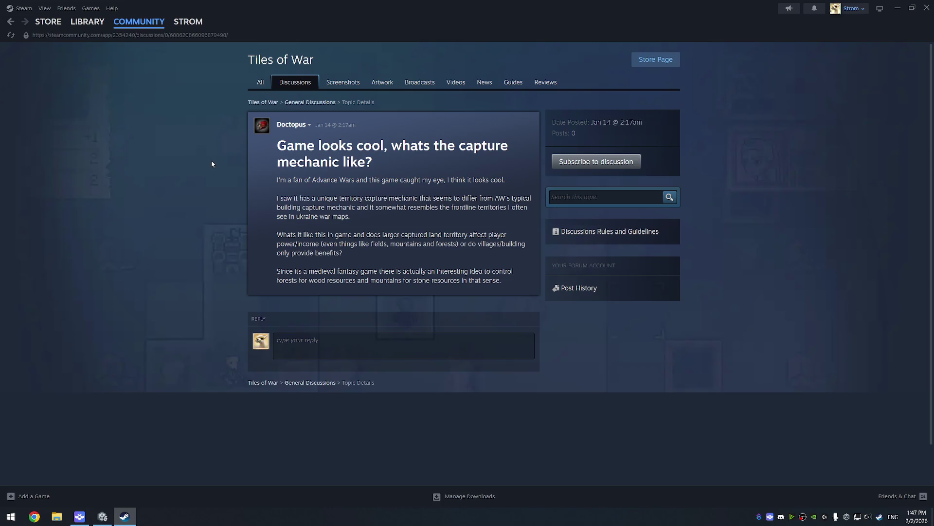
key("alt+Left")
key("alt+Left")
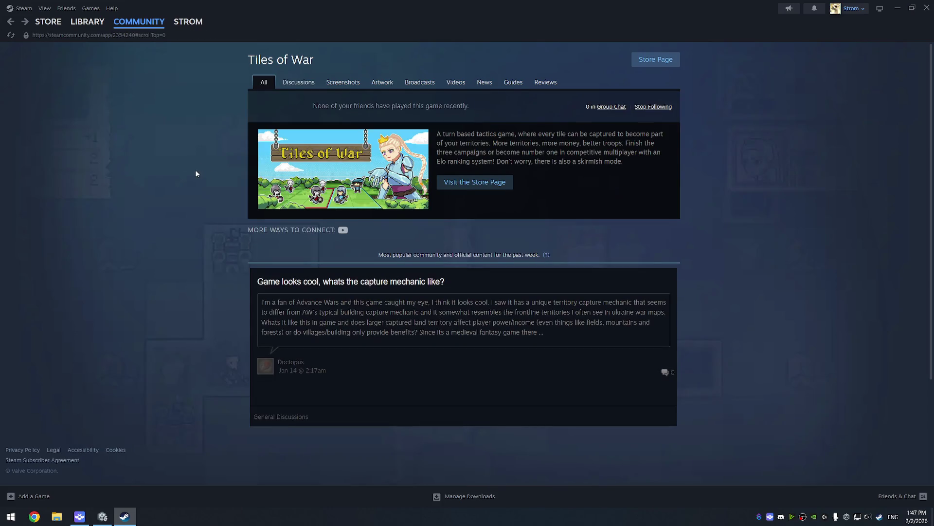
left_click(338, 83)
Check the Artwork tab, then browse the store screenshots including Skirmish menu and Recruit Unit
left_click(384, 83)
key("alt+Left")
key("alt+Left")
key("alt+Left")
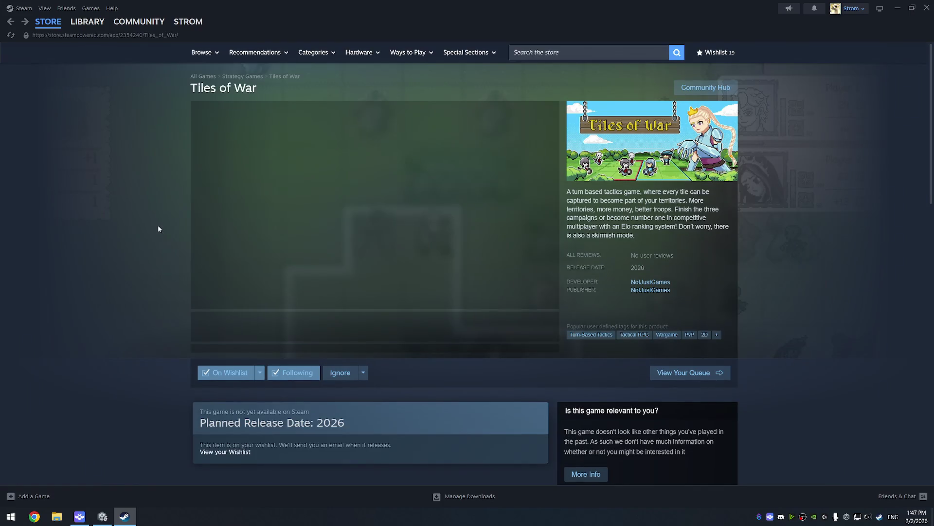
mouse_move(360, 372)
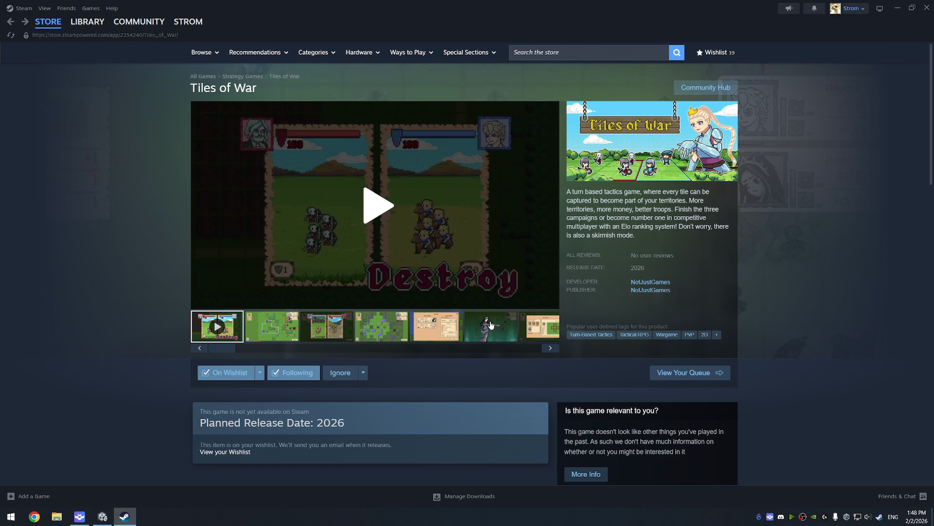
left_click(435, 325)
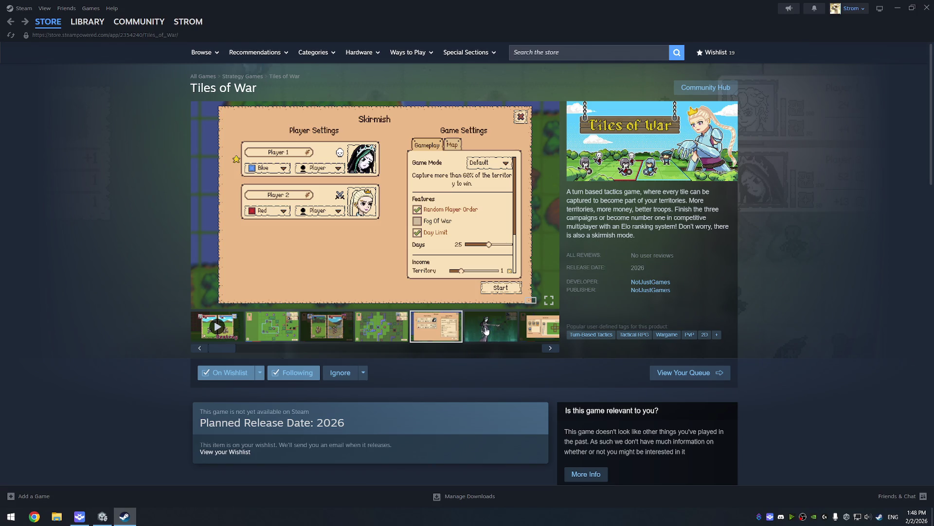
left_click(485, 330)
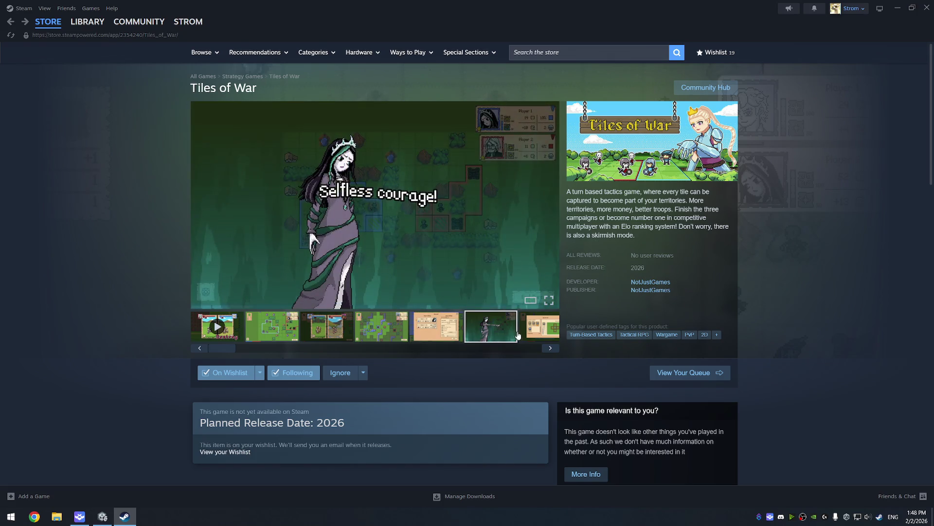
left_click(535, 332)
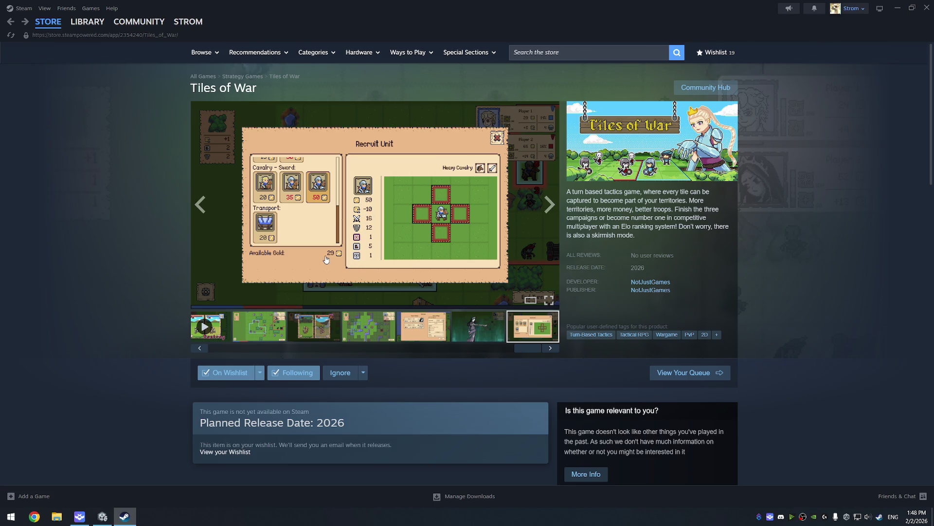
Return to the Selfless courage screenshot and play the trailer full screen
left_click(488, 326)
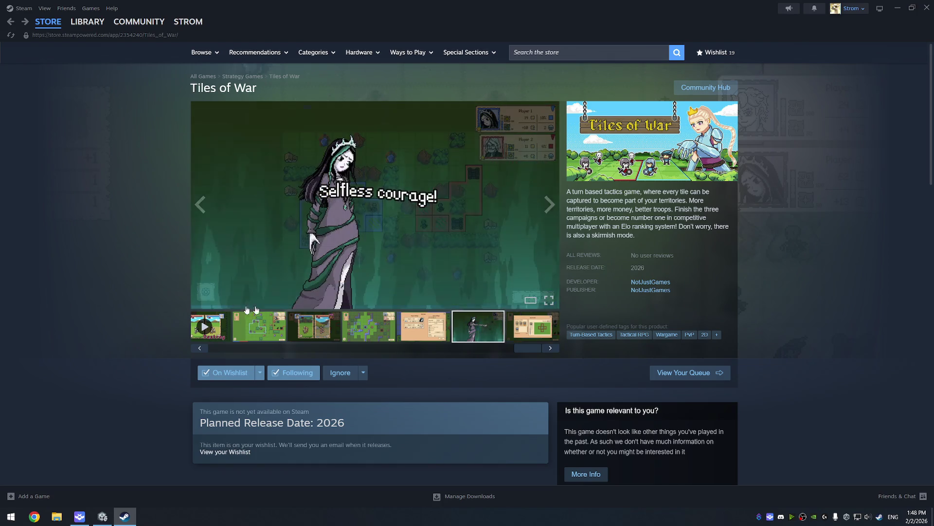
left_click(217, 347)
left_click(218, 329)
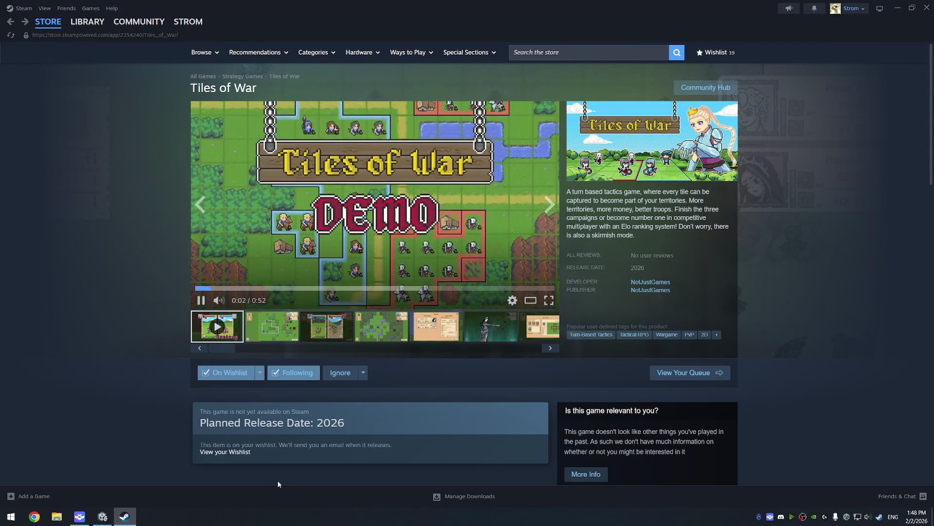
left_click(549, 300)
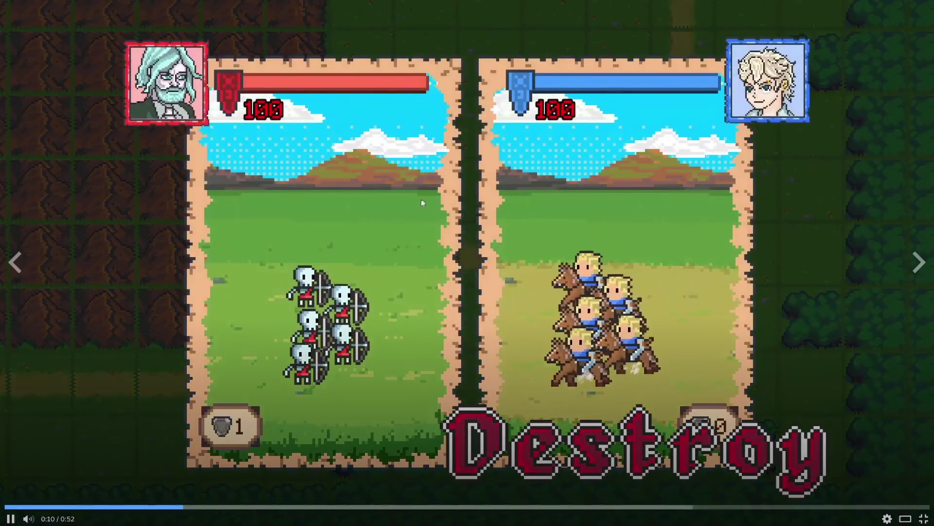
Rewind the trailer to 0:07, play it on, and leave it paused at 0:15
key("space")
left_click_drag(166, 512, 137, 511)
key("space")
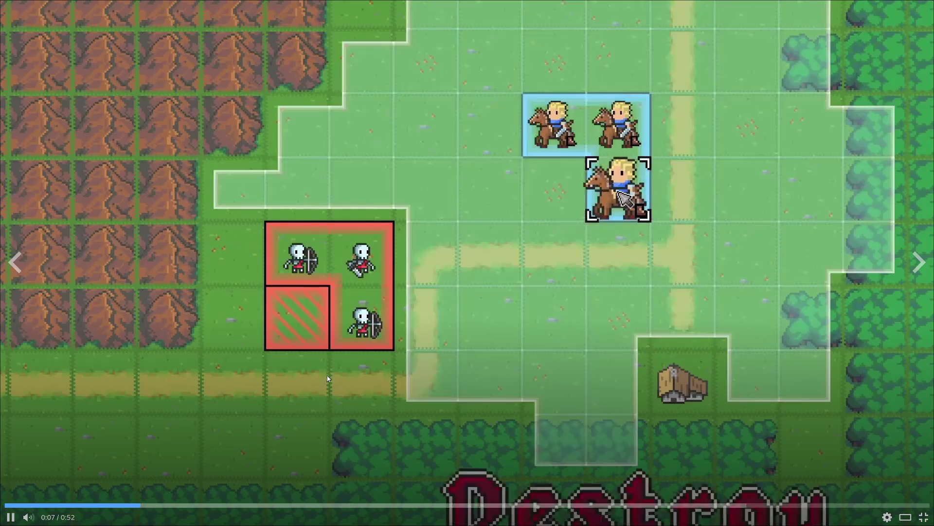
key("space")
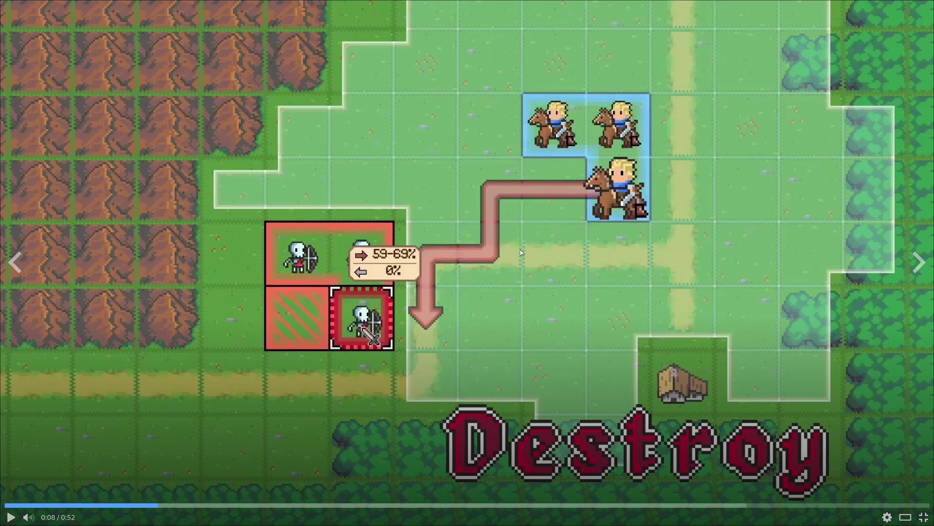
left_click(583, 266)
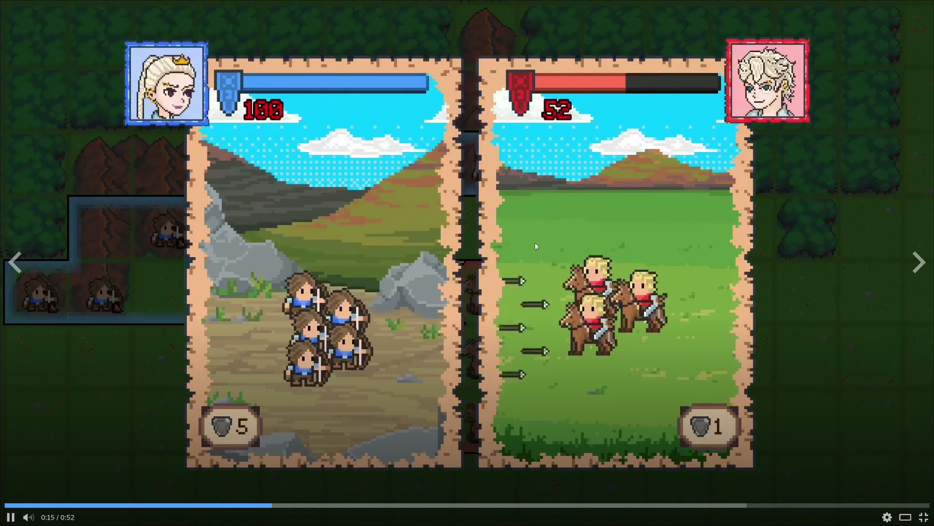
left_click(536, 236)
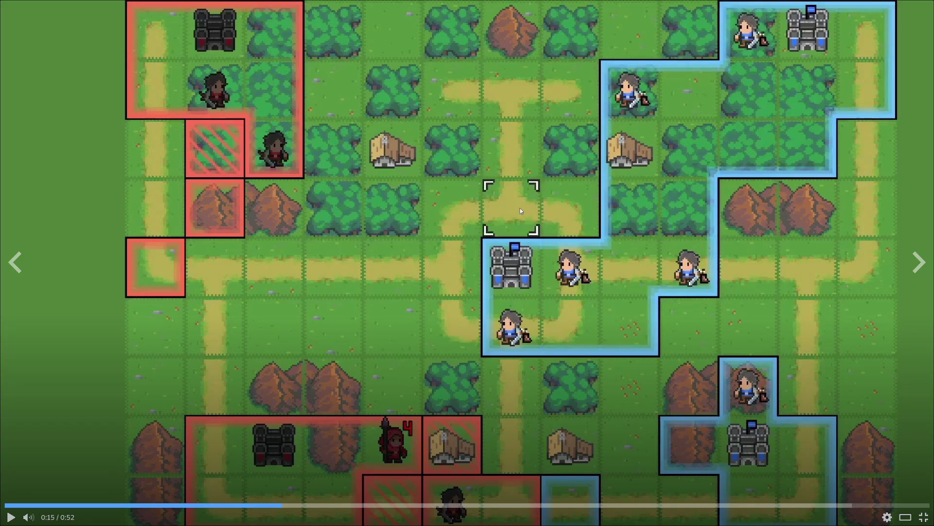
Play the trailer, pausing on the Recruit Unit scene and the 0:29 commander introduction, then resume
left_click(534, 198)
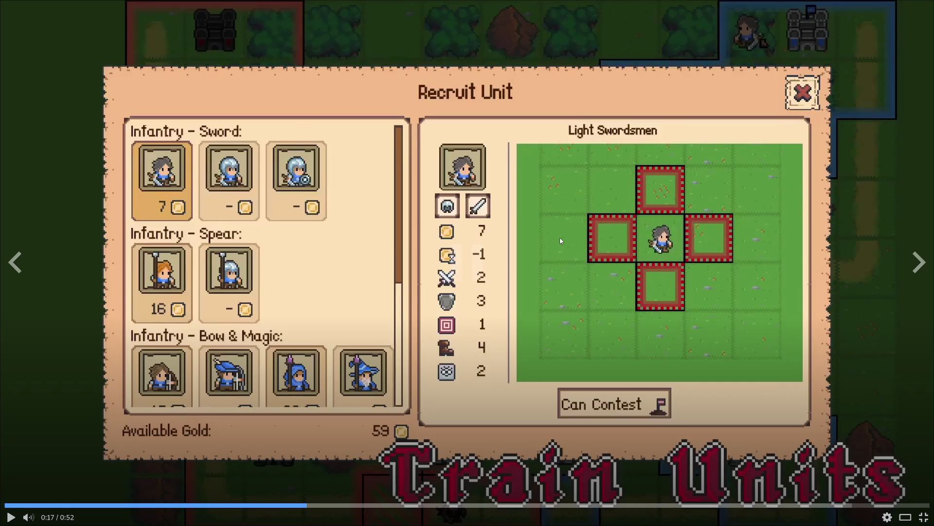
left_click(560, 240)
left_click(540, 238)
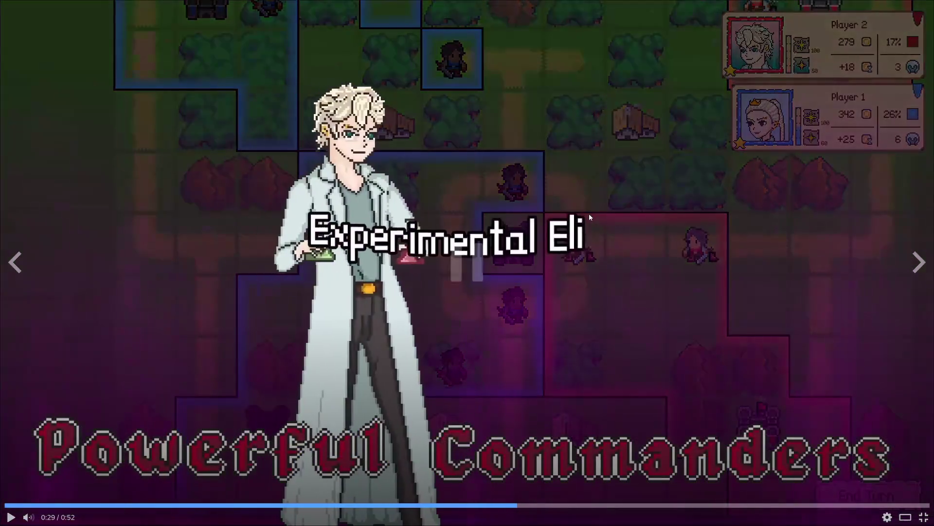
left_click(589, 213)
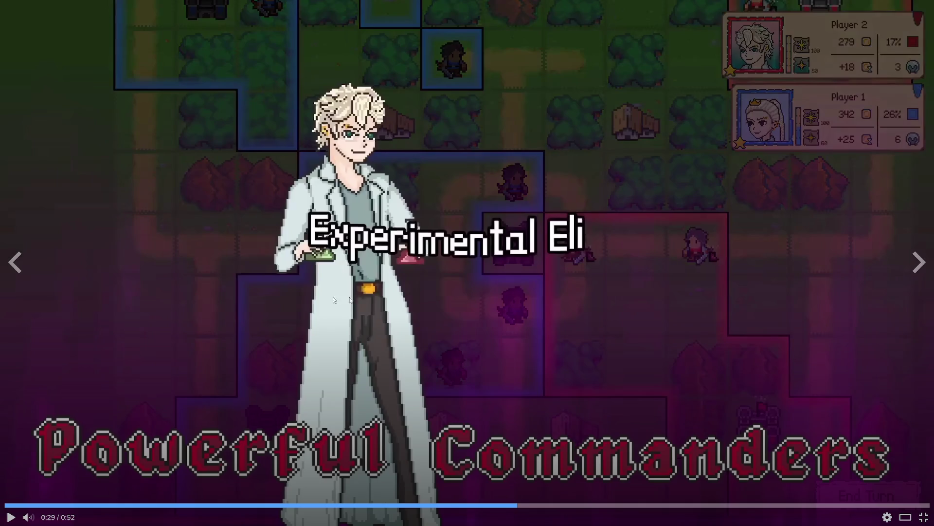
left_click(395, 294)
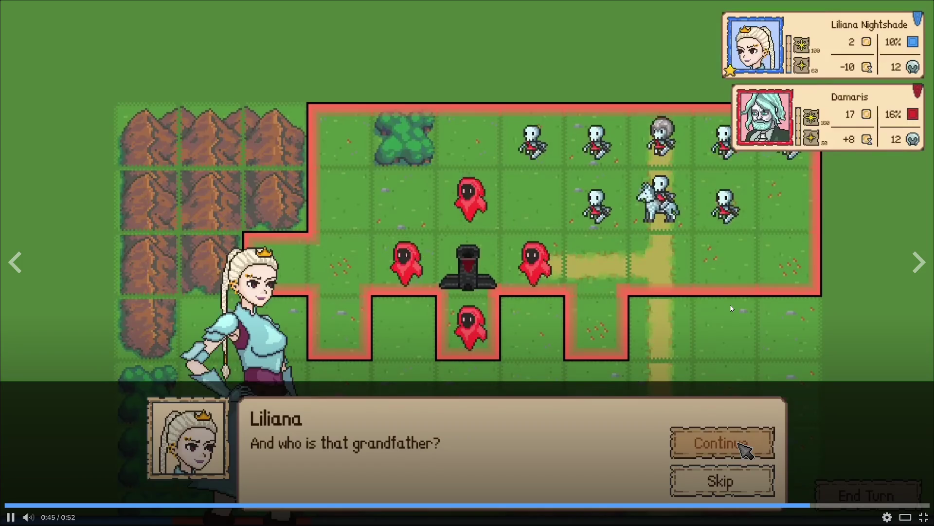
Exit full screen as the trailer ends at 0:52, back to the store page
key("Escape")
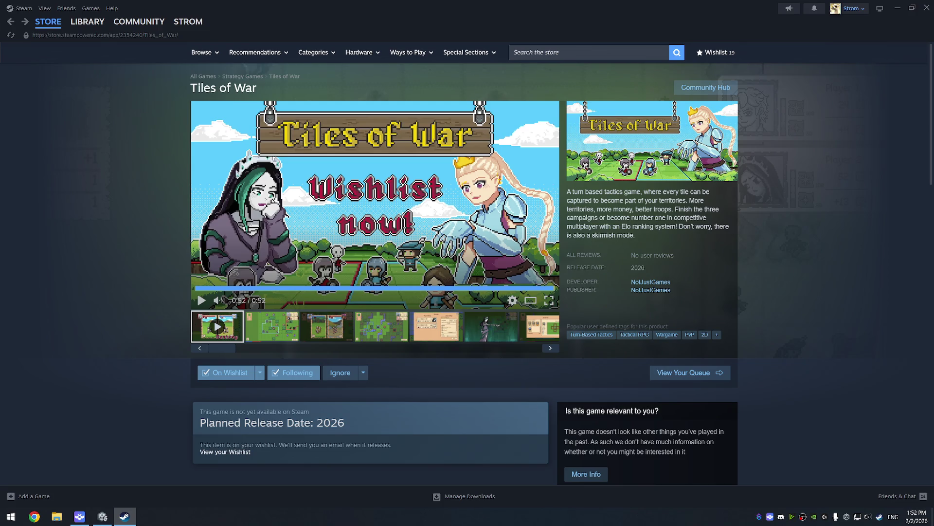
Search the store for 'sledding' and open the Sledding Game store page
left_click(562, 54)
key("ctrl+v")
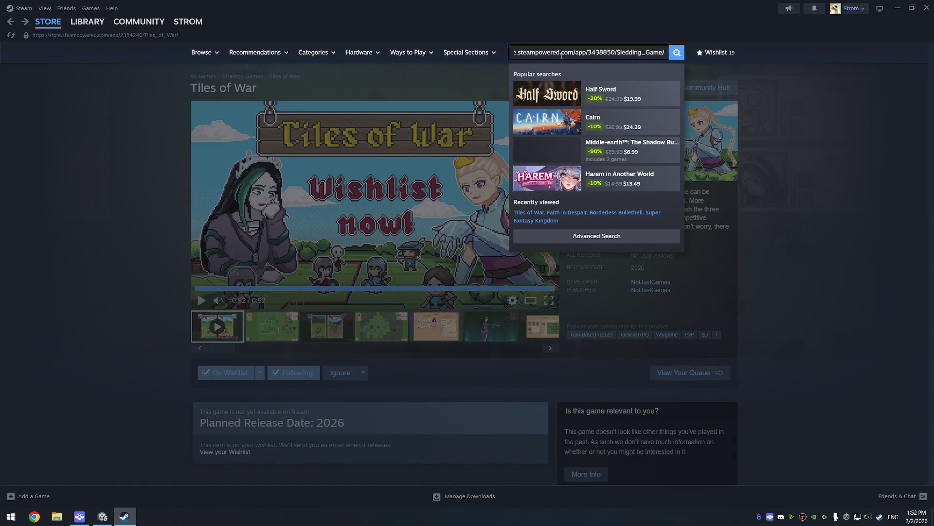
key("ctrl+a")
type("sledding")
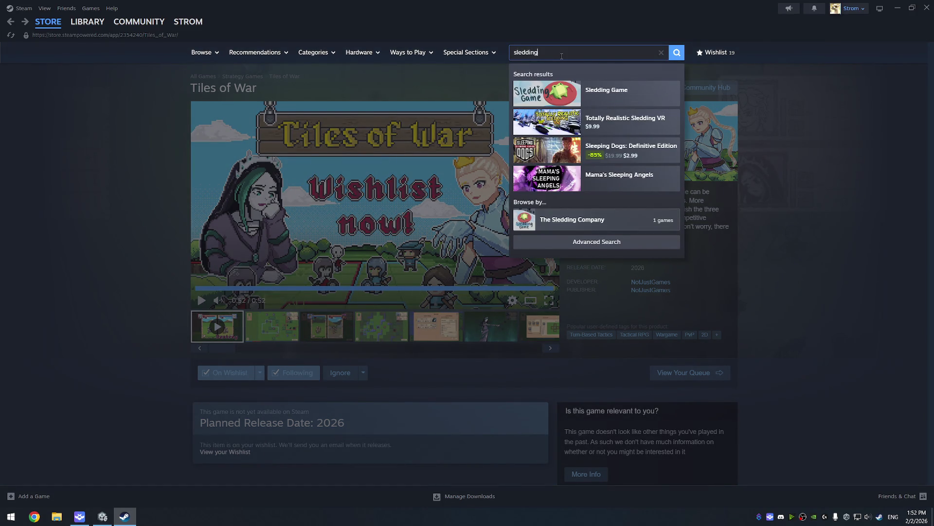
left_click(615, 91)
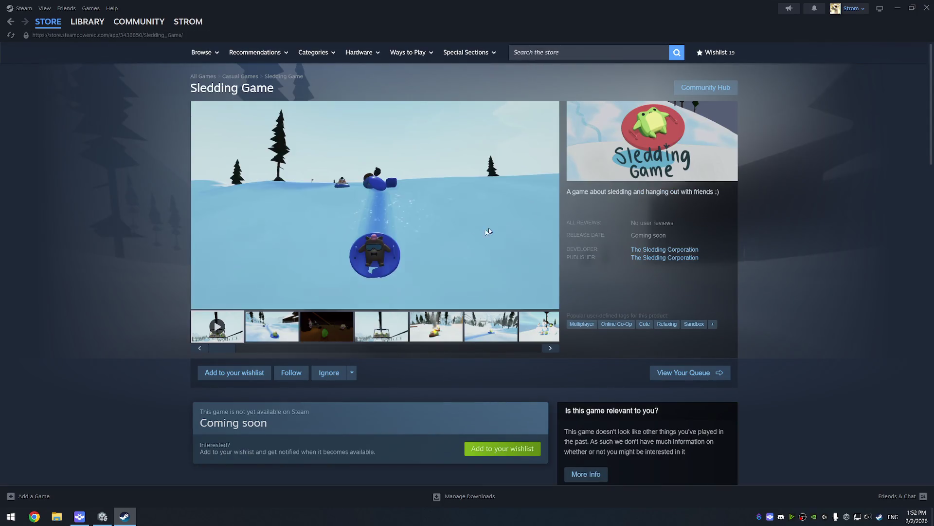
Pause the Sledding Game trailer and browse its campfire, sled, snowmen and second screenshots
left_click(351, 210)
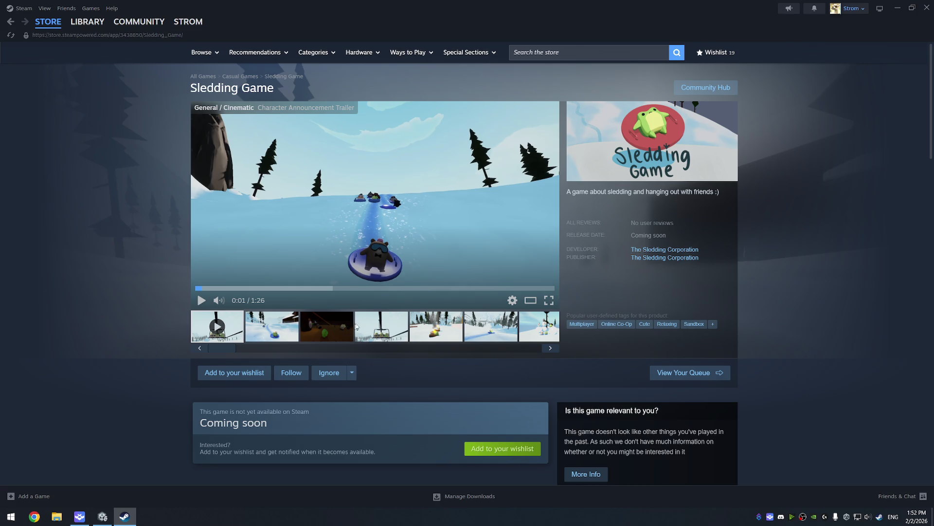
left_click(433, 327)
left_click(506, 326)
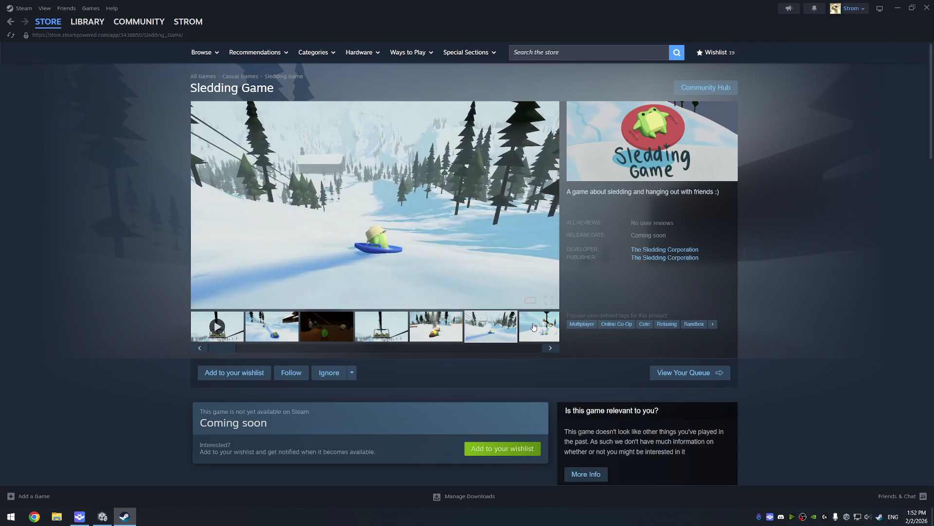
left_click(534, 331)
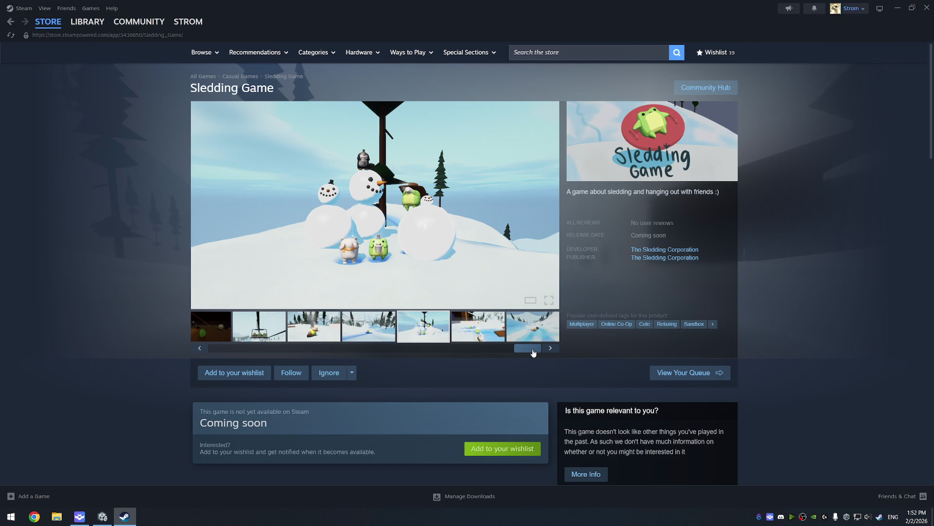
scroll(509, 304, "down", 4)
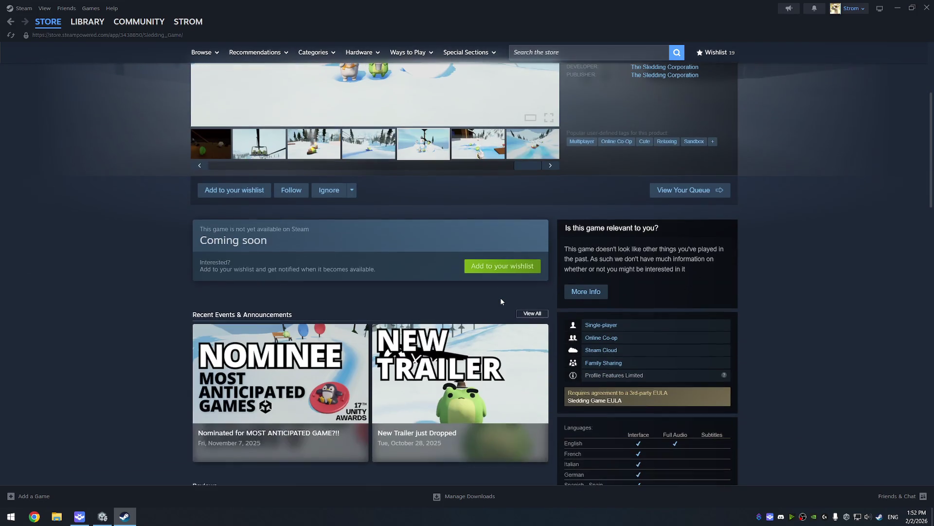
scroll(389, 305, "down", 2)
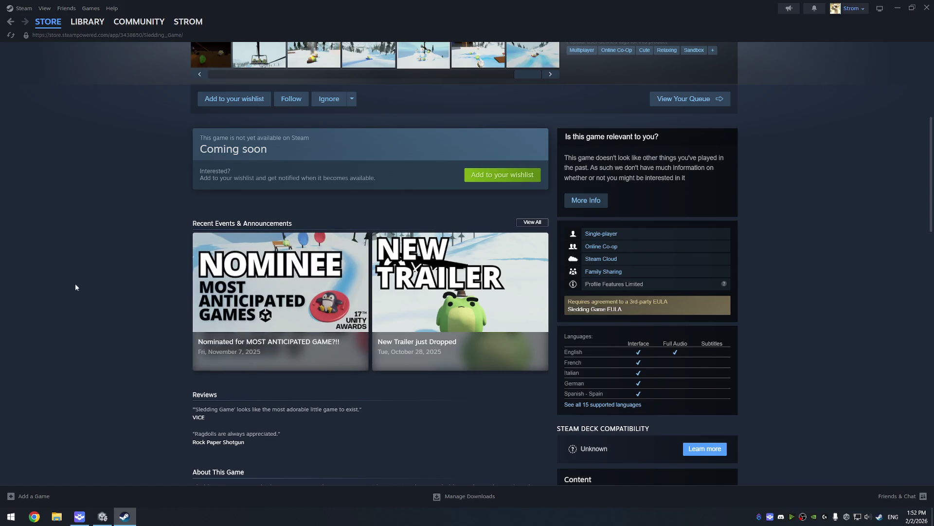
scroll(576, 348, "up", 5)
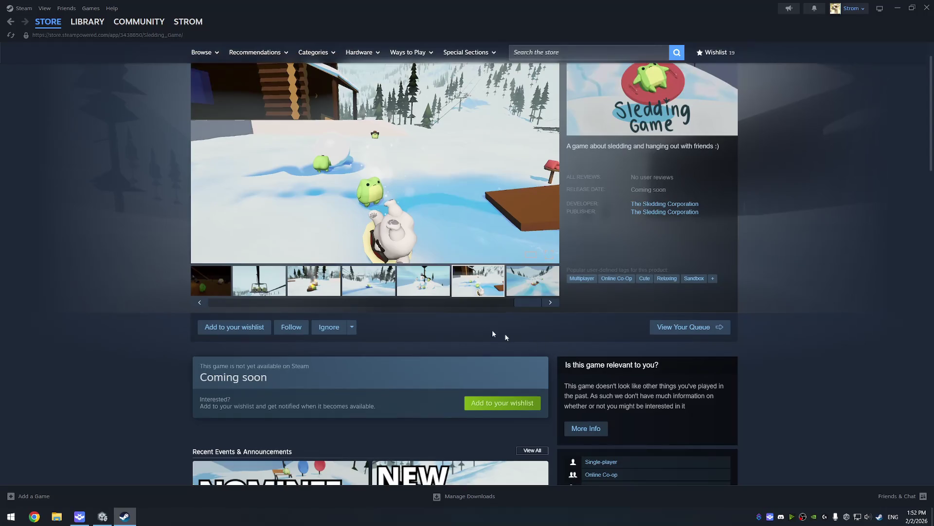
scroll(531, 344, "up", 1)
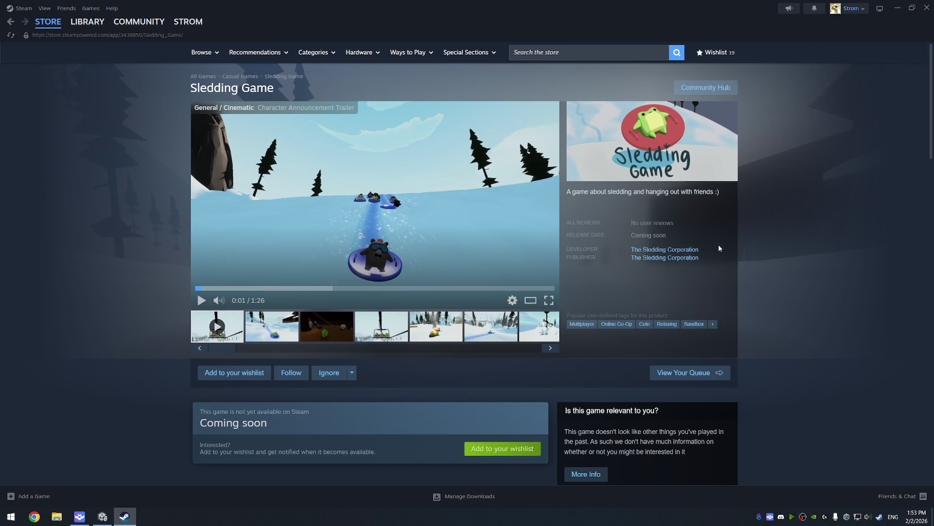
left_click(270, 336)
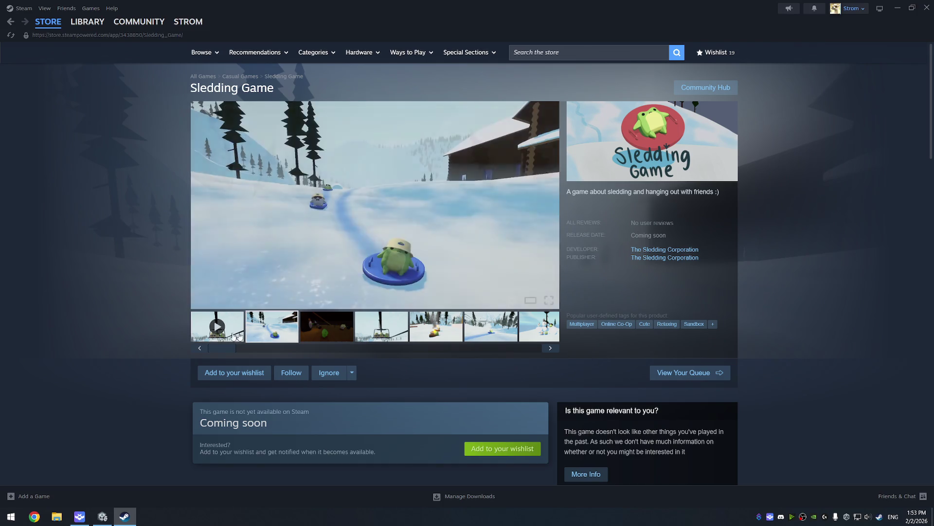
Show the fourth thumbnail, the chairlift screenshot, in the main media viewer
left_click(379, 322)
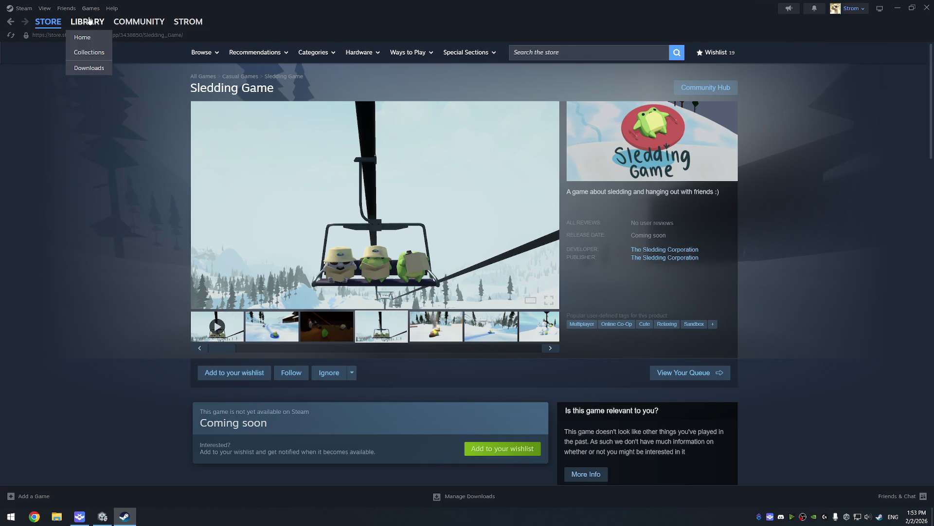
key("alt+Left")
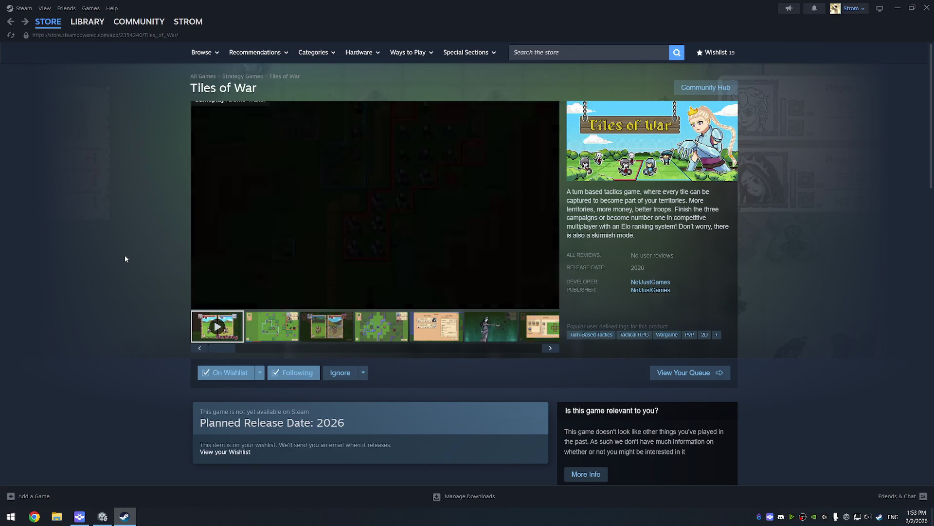
scroll(316, 312, "down", 2)
scroll(305, 295, "up", 1)
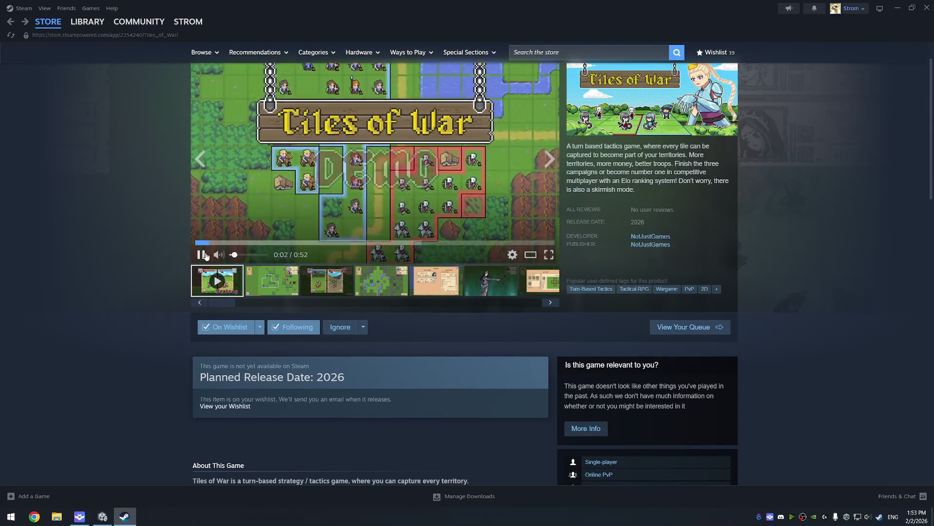
scroll(305, 295, "down", 15)
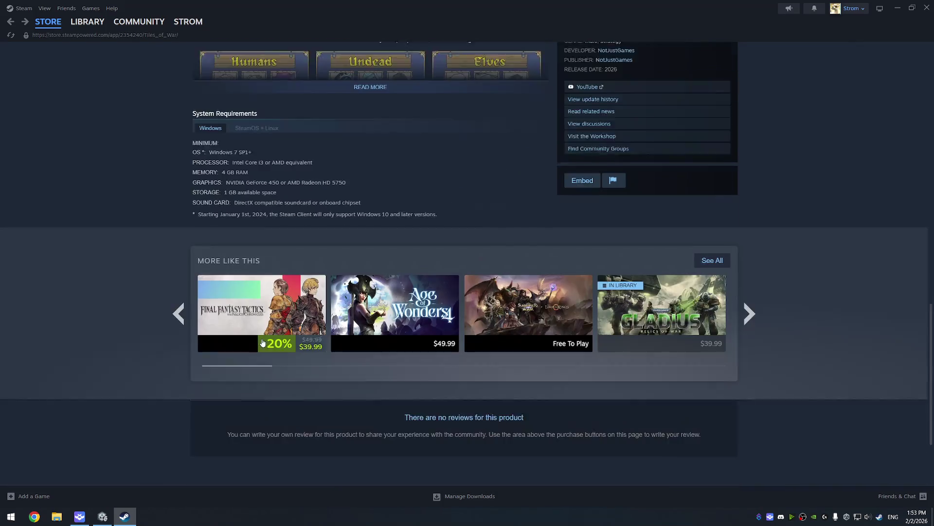
scroll(313, 141, "up", 3)
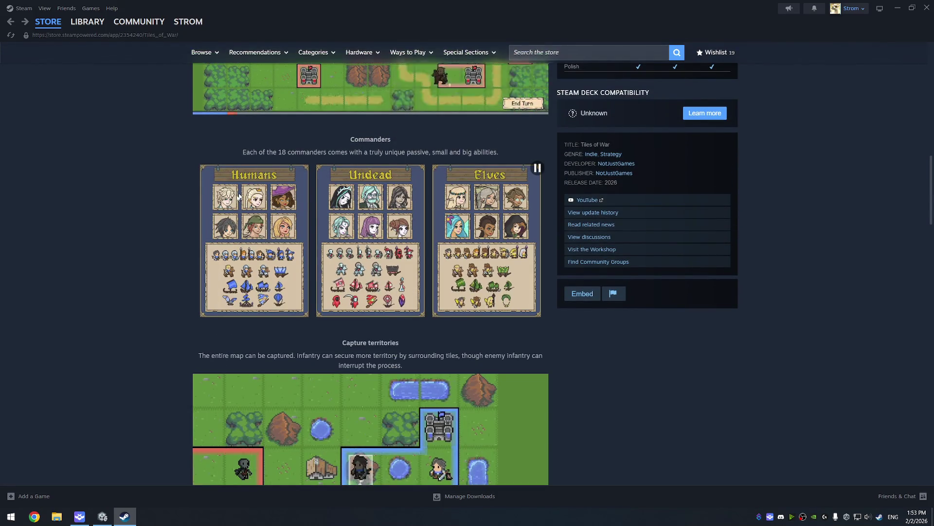
scroll(223, 136, "up", 2)
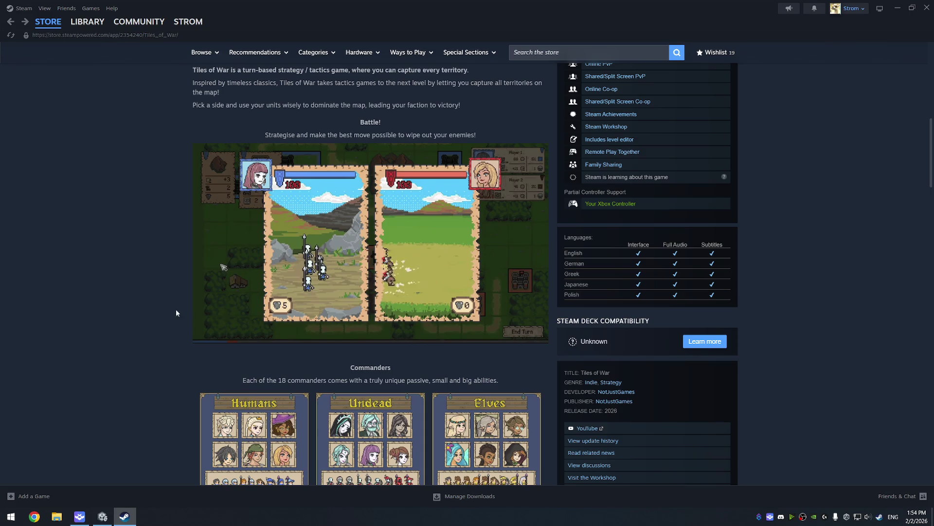
scroll(171, 311, "up", 2)
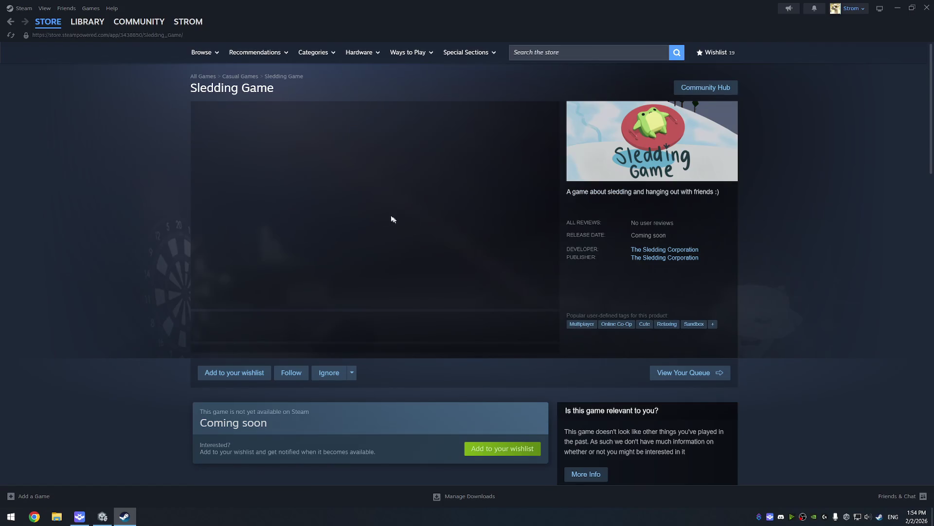
Pause the trailer, then browse the screenshots, ending on the chairlift one
left_click(197, 300)
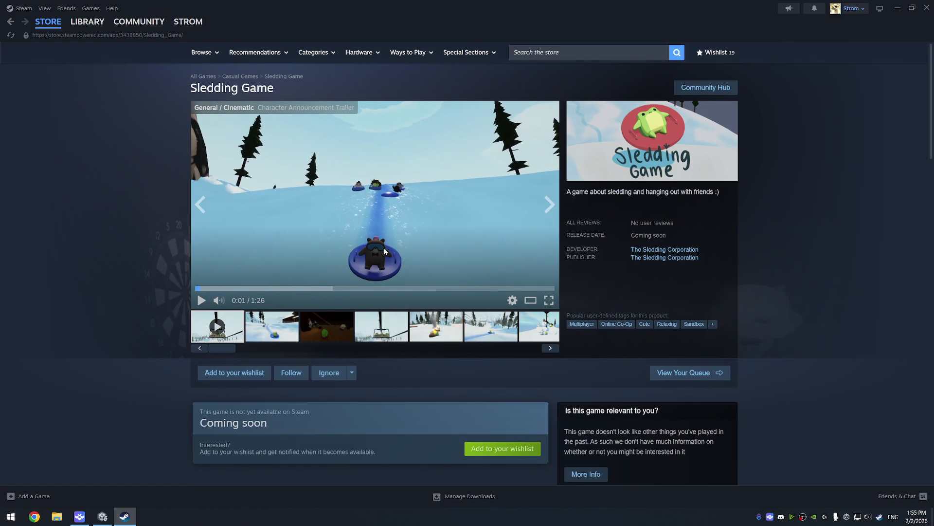
left_click(269, 325)
left_click(326, 326)
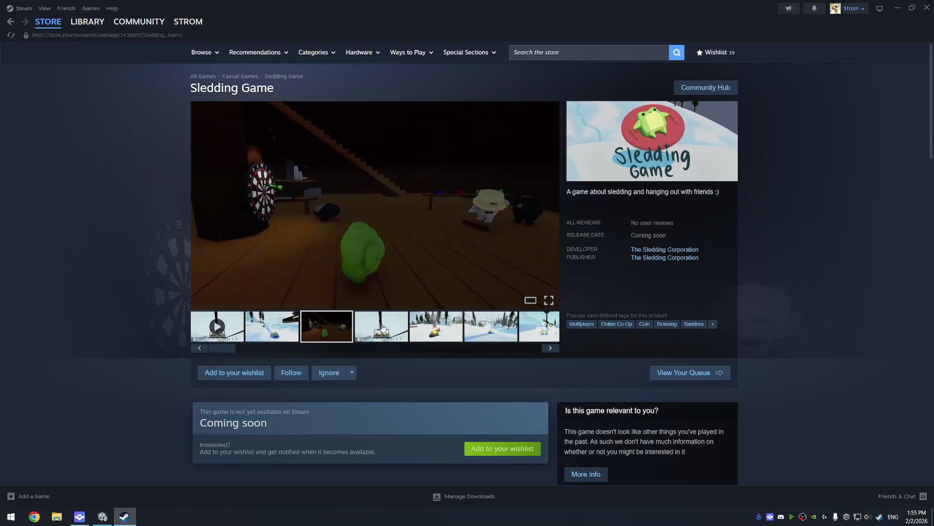
left_click(382, 327)
left_click(331, 330)
left_click(467, 333)
left_click(432, 331)
left_click(378, 336)
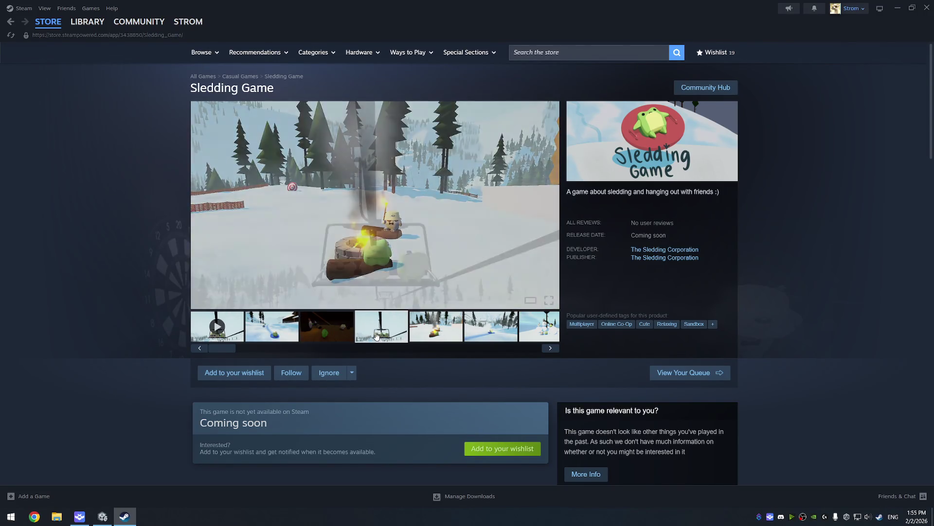
Expand the About This Game description with READ MORE and read through it
scroll(372, 325, "down", 10)
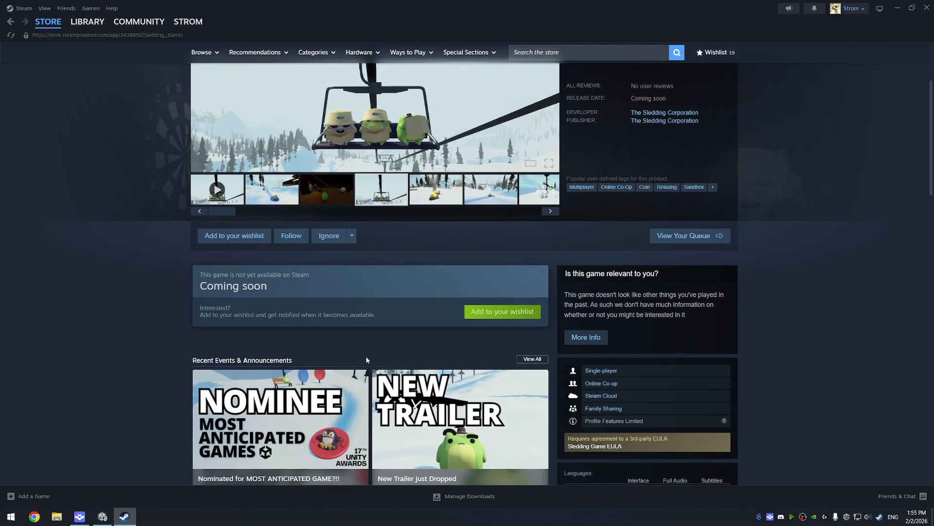
scroll(376, 331, "down", 2)
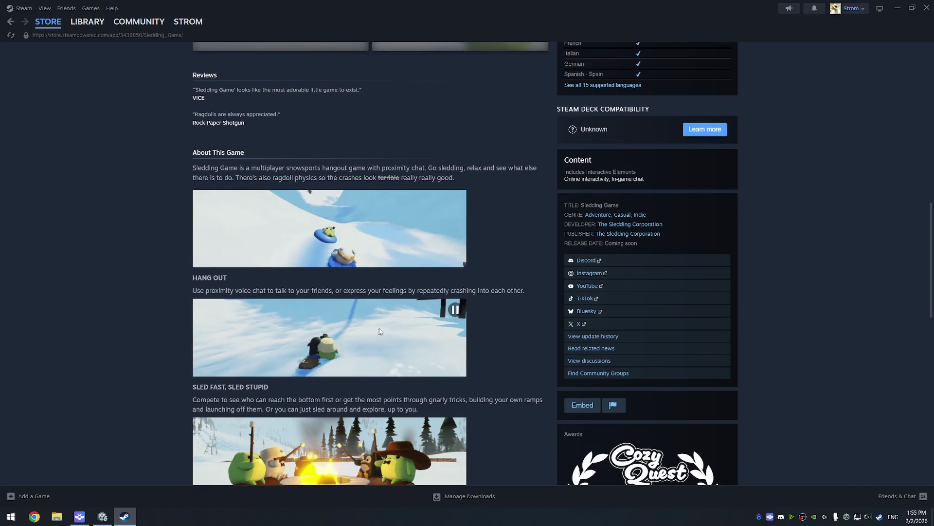
scroll(403, 320, "down", 2)
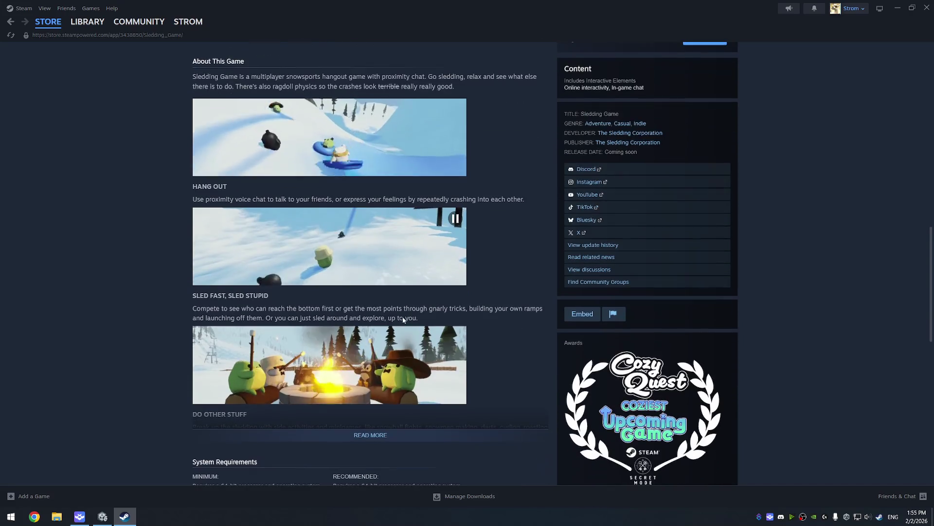
scroll(360, 315, "down", 4)
left_click(375, 250)
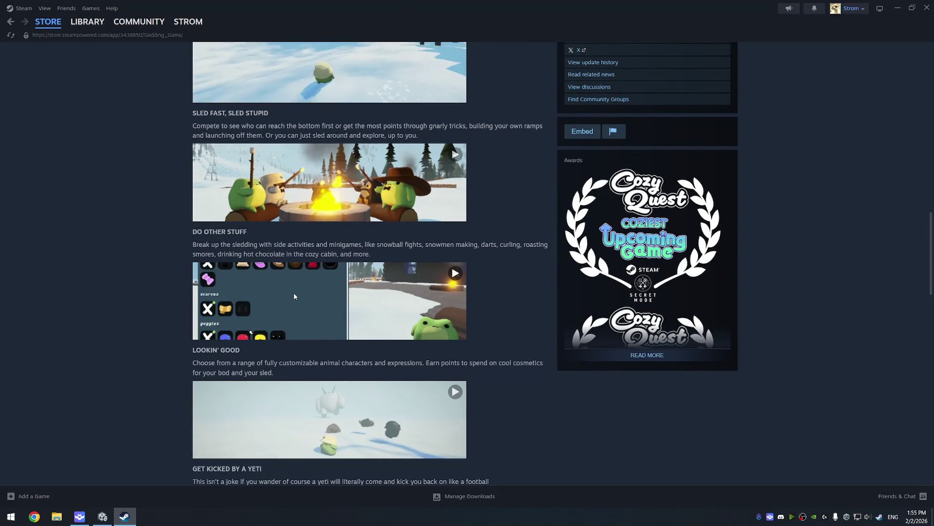
scroll(280, 288, "down", 3)
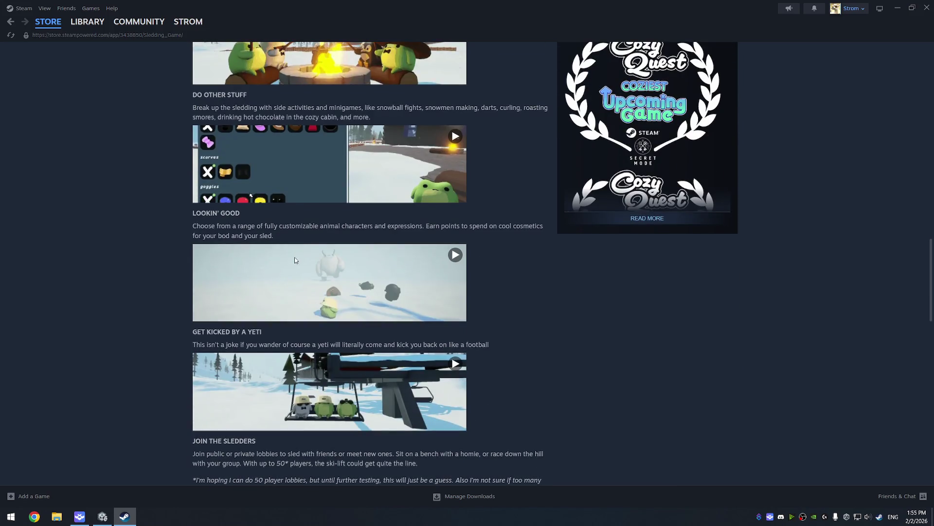
scroll(303, 252, "down", 3)
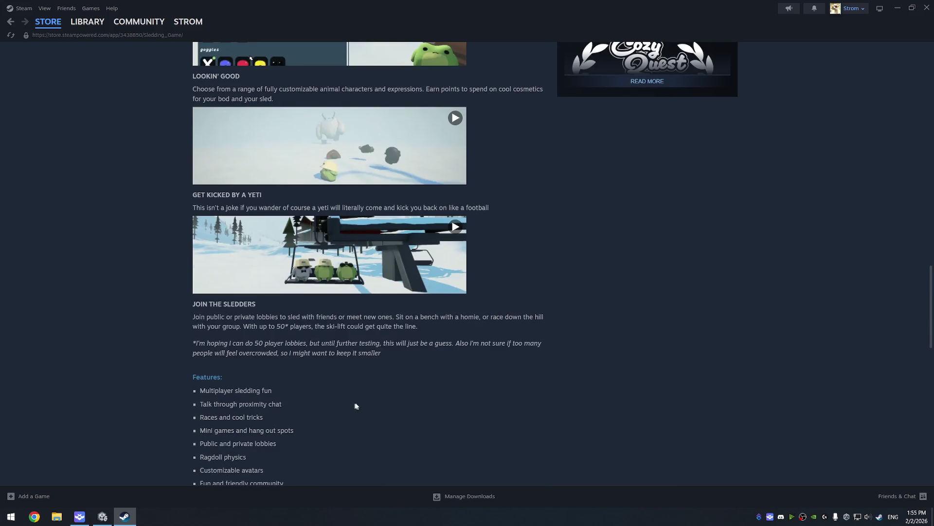
scroll(370, 415, "up", 10)
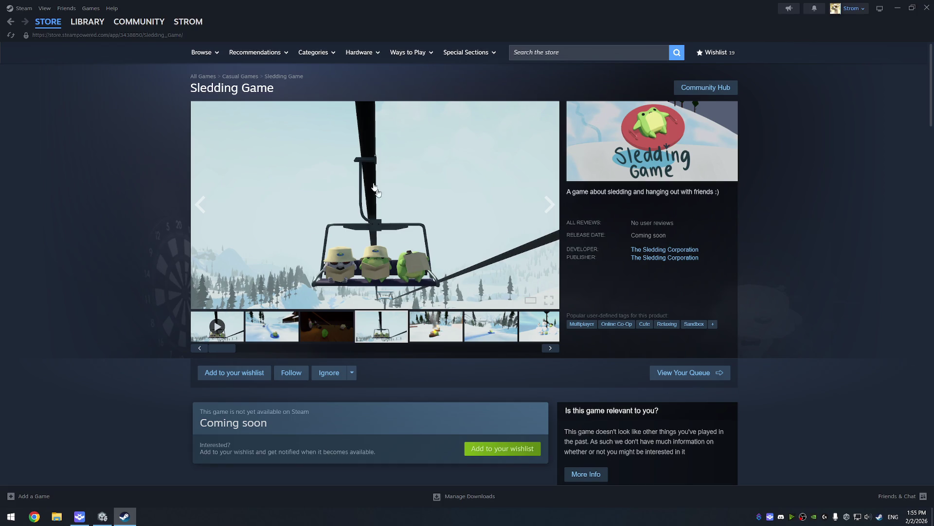
Open Deep Rock Galactic: Survivor from the library and its Meet Your Contestants news post
left_click(83, 24)
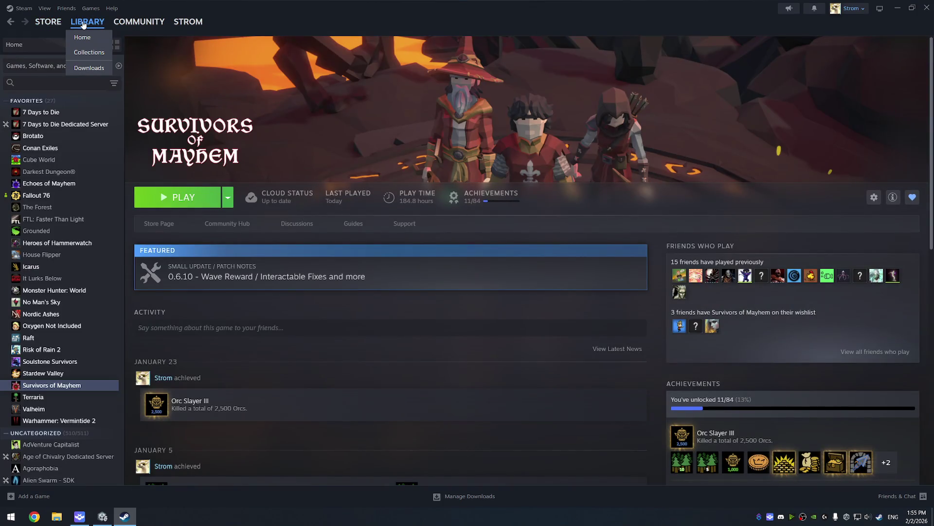
left_click(83, 24)
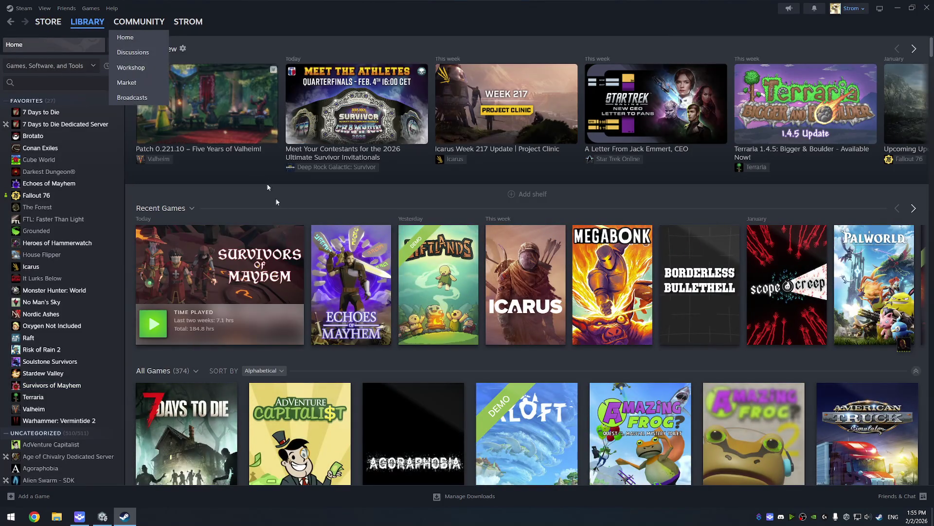
left_click(339, 167)
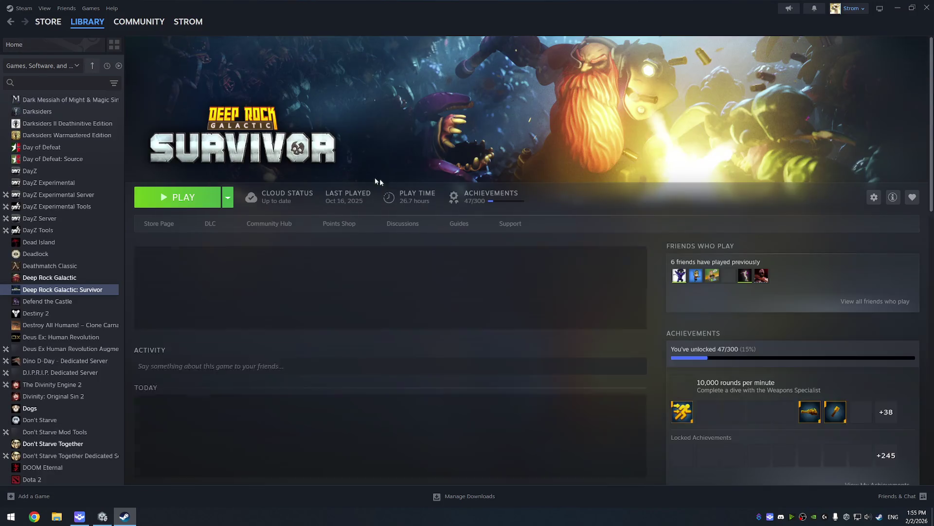
scroll(323, 324, "down", 2)
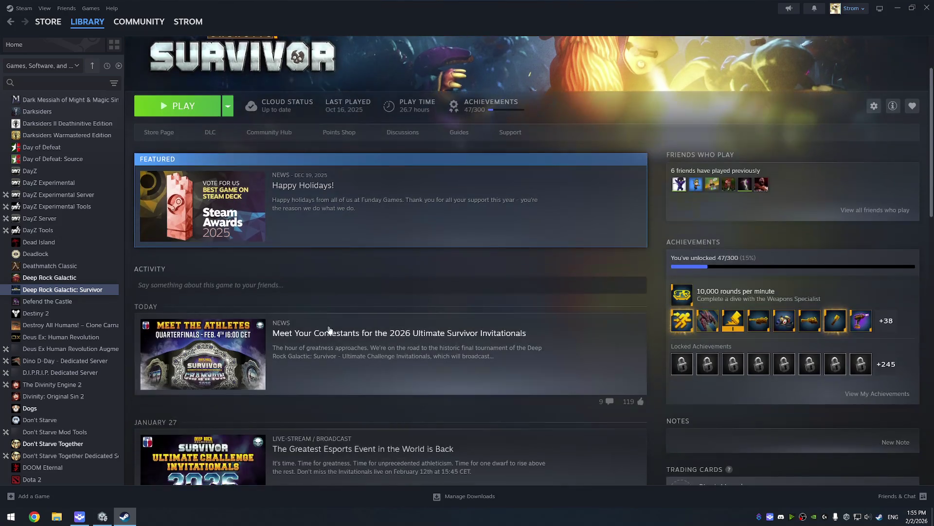
left_click(271, 328)
Read the news article, close it, then close the Steam window
scroll(372, 336, "down", 10)
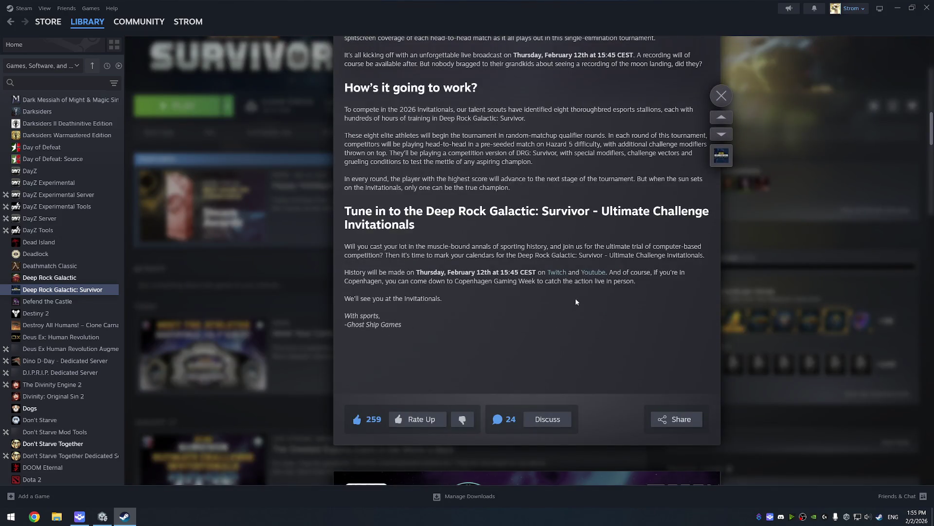
scroll(579, 300, "up", 3)
scroll(584, 293, "up", 15)
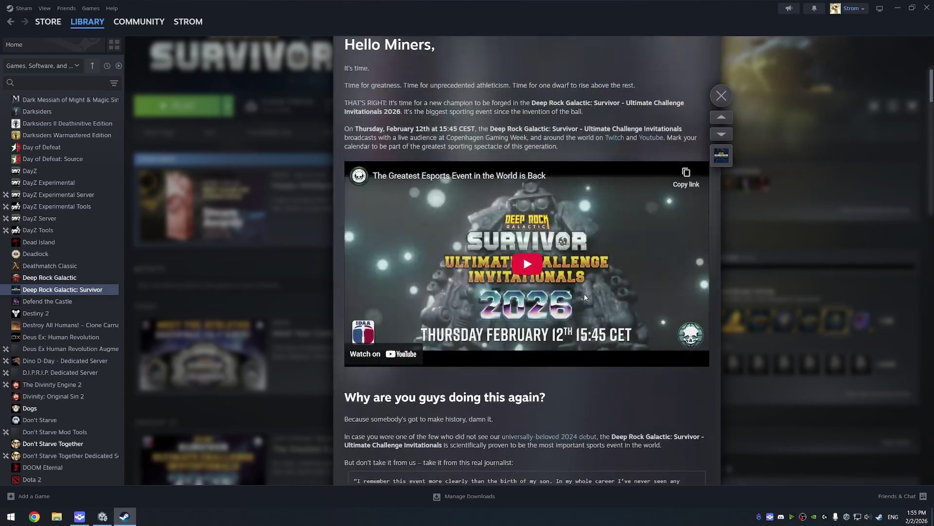
scroll(584, 294, "up", 6)
left_click(721, 96)
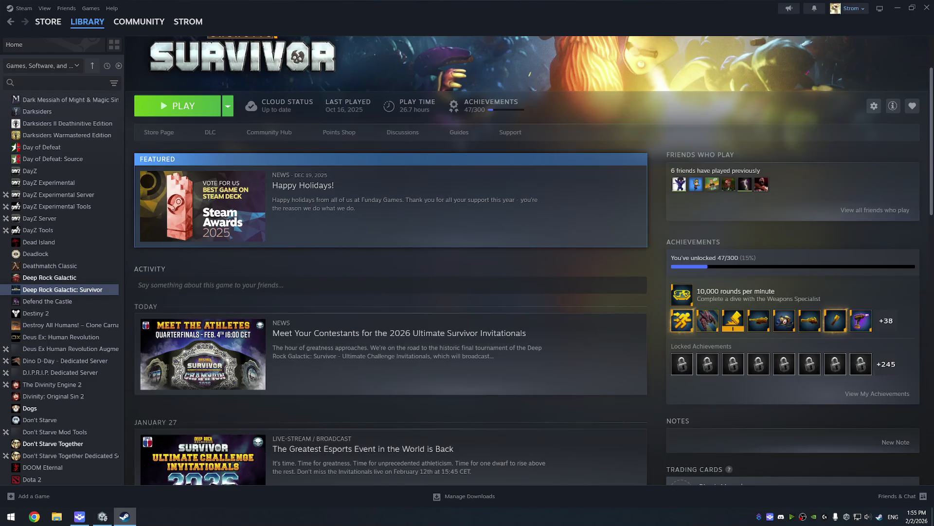
left_click(927, 8)
scroll(424, 217, "down", 3)
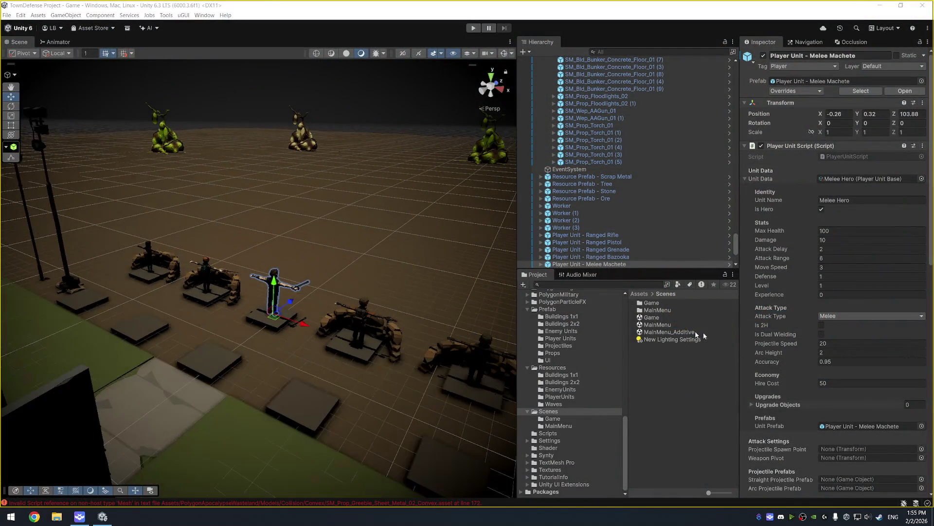
Open the MainMenu scene from the TownDefense project's Scenes folder
left_click(669, 318)
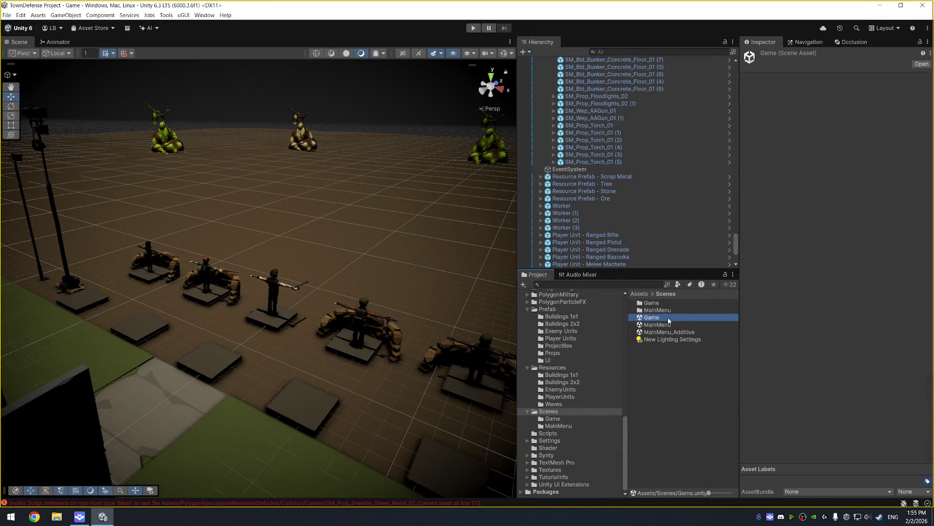
double_click(670, 325)
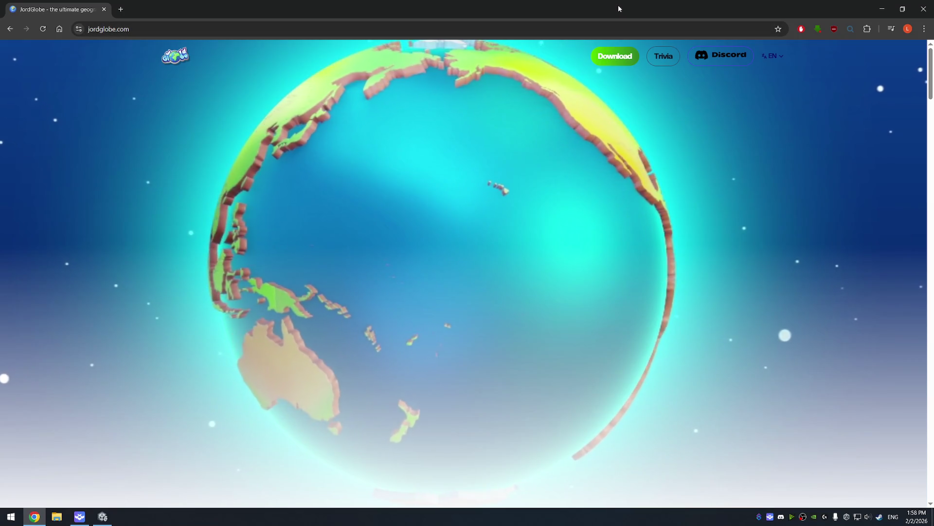
Dismiss a 'yt dl' Start menu search, then close the JordGlobe browser window
key("super")
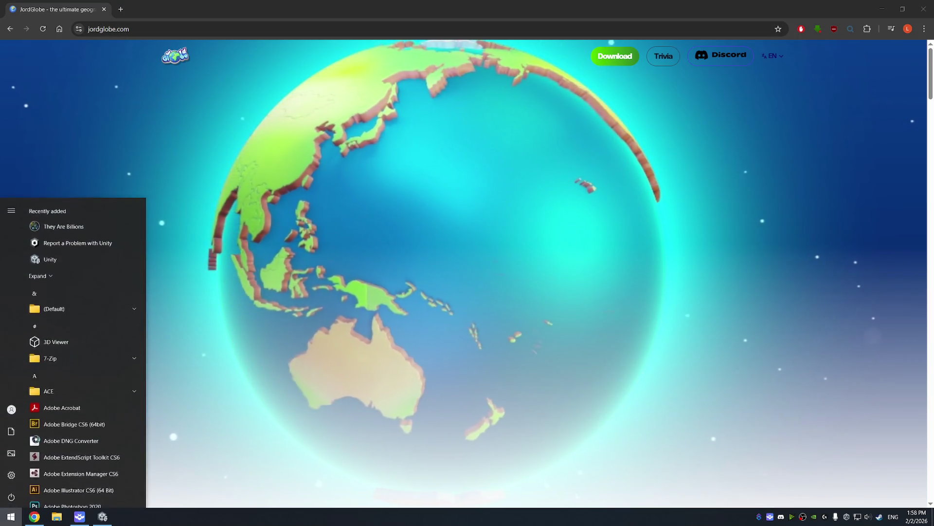
type("yt dl")
key("Escape")
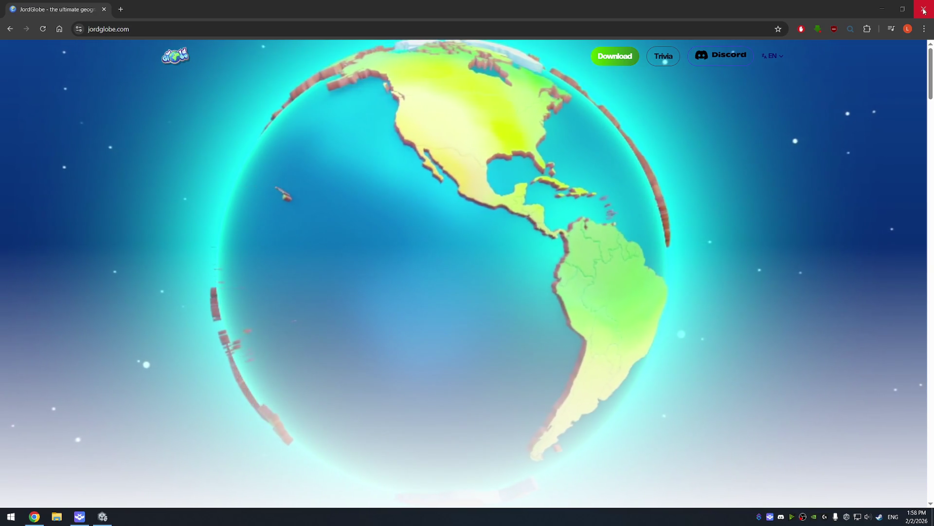
left_click(924, 8)
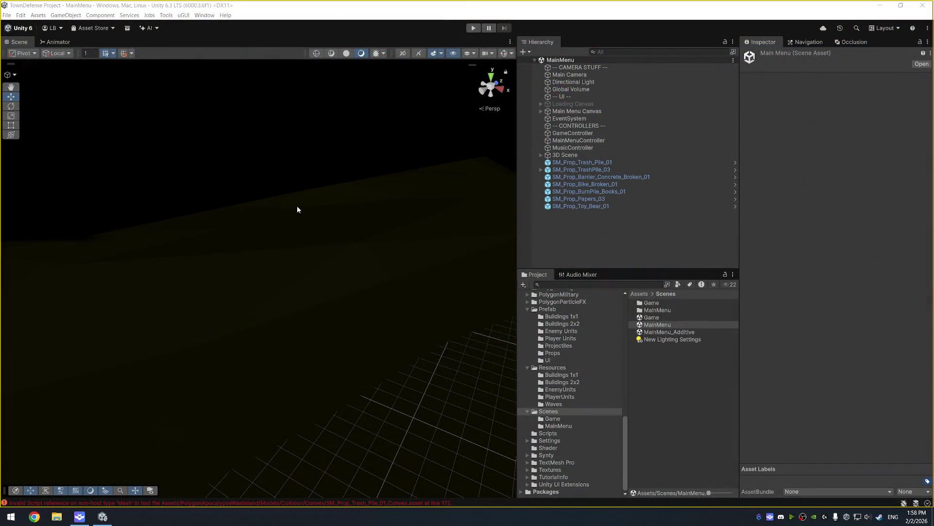
Focus the Unity editor and enter Play mode for the MainMenu scene
left_click(434, 13)
left_click(474, 30)
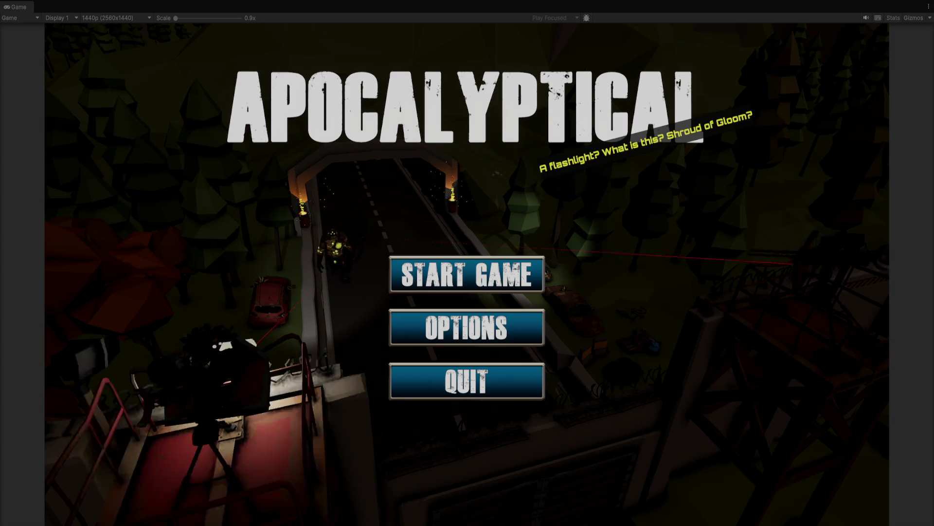
In Options, set Music volume to maximum, nudge Master volume, and close the panel
left_click(486, 324)
left_click(731, 325)
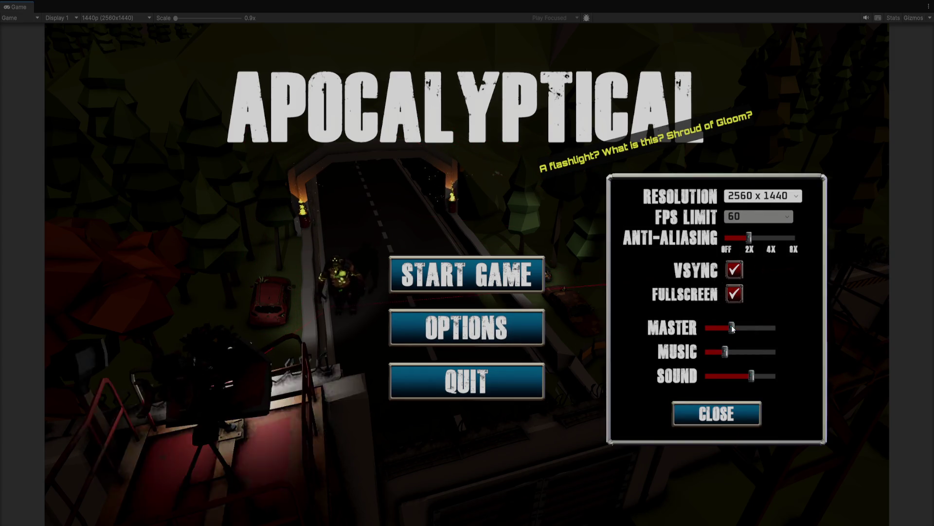
left_click(722, 407)
left_click(521, 328)
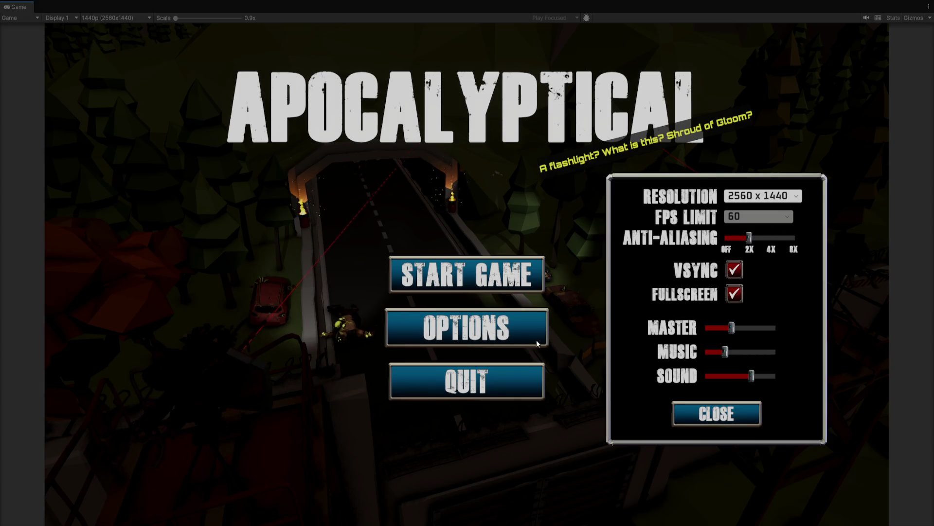
left_click(739, 420)
left_click(538, 330)
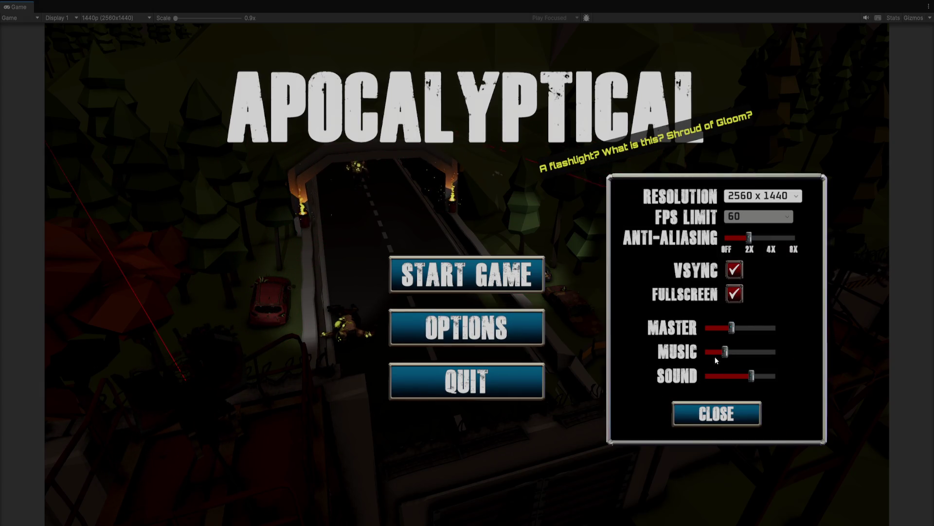
left_click_drag(725, 352, 783, 352)
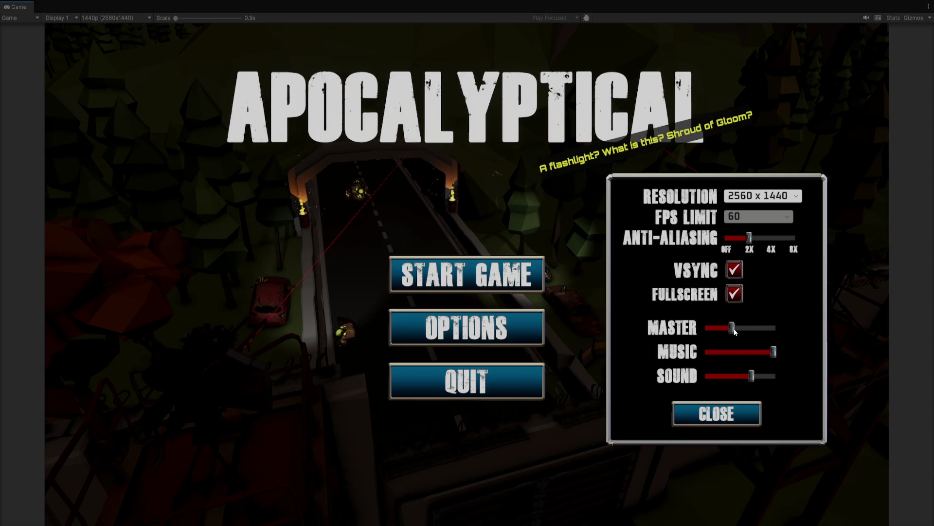
left_click_drag(732, 328, 737, 329)
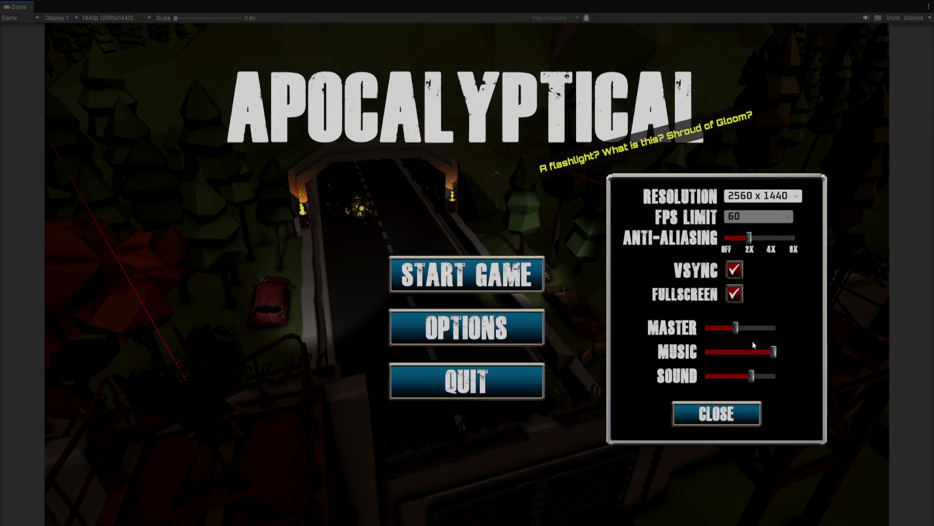
left_click(718, 414)
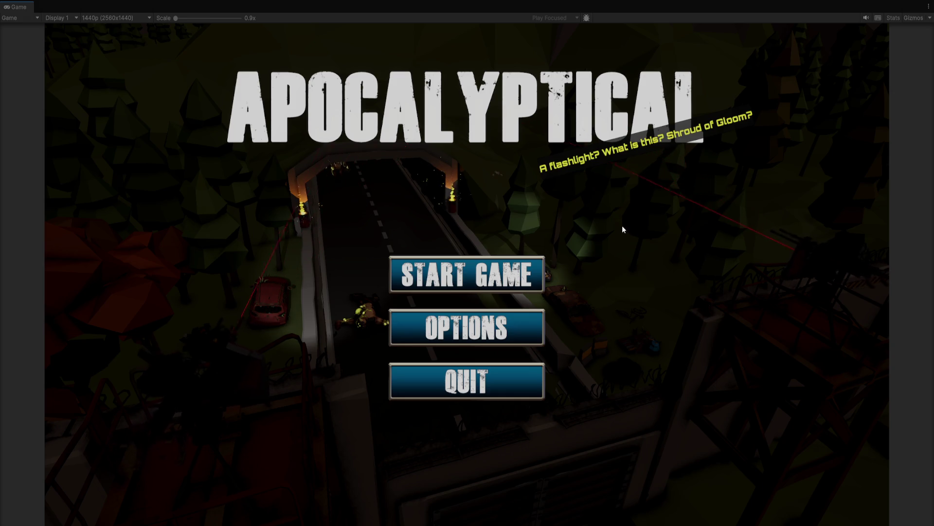
Open and close Options once more, then choose Start Game to load the town level
left_click(523, 325)
left_click(524, 324)
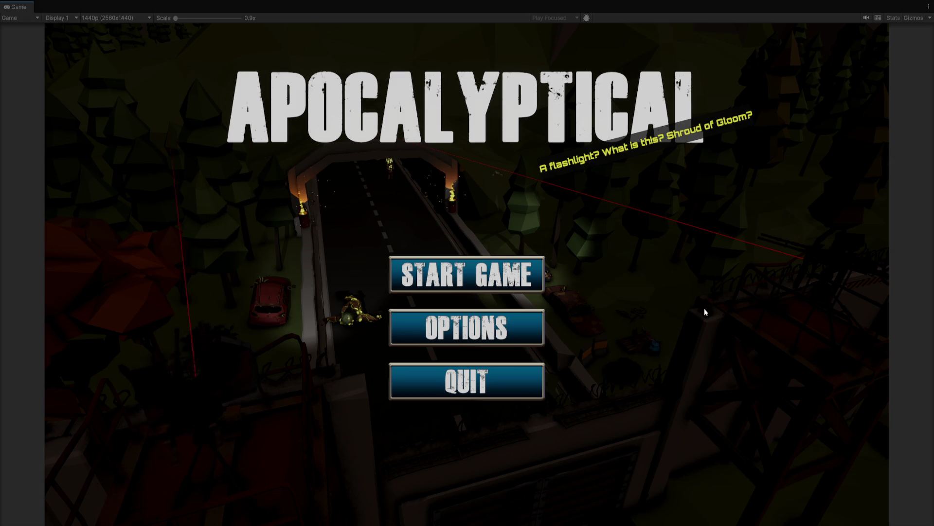
left_click(479, 273)
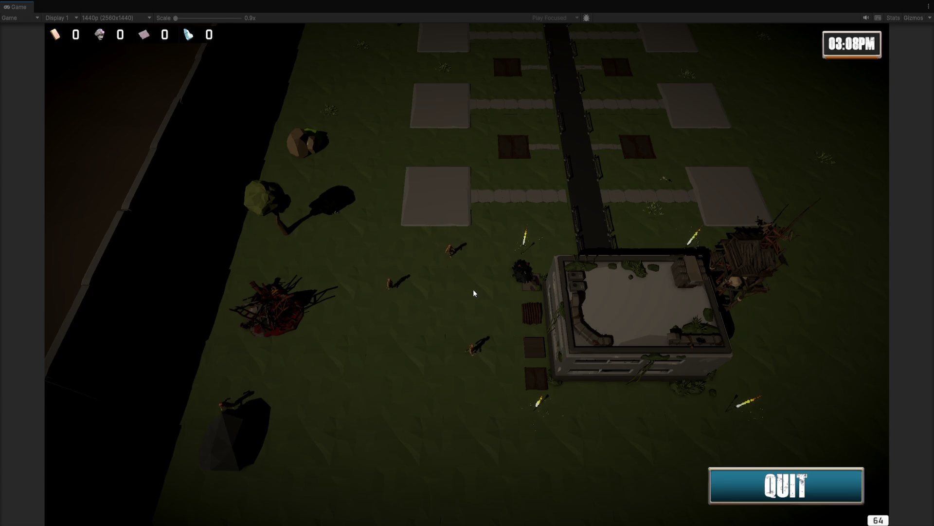
Pan the game camera with the A, S and W keys toward the turret row
key("a")
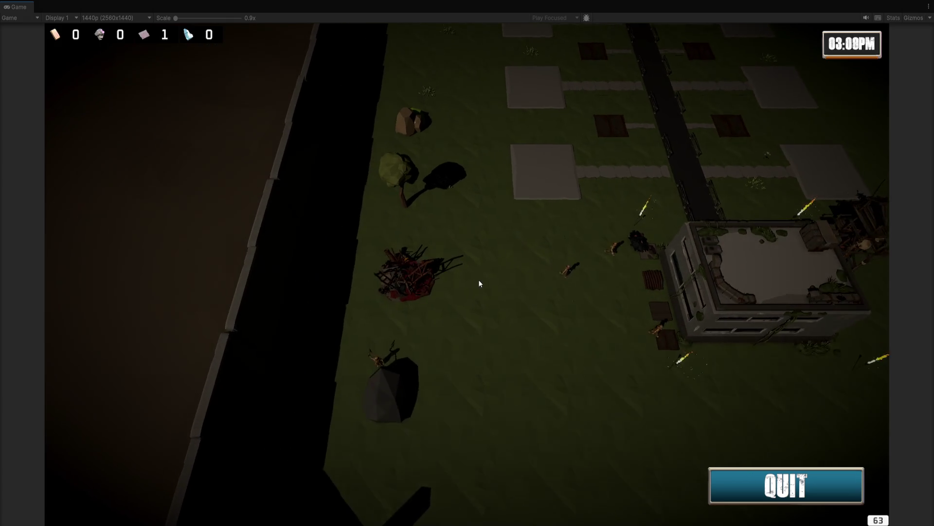
key("s")
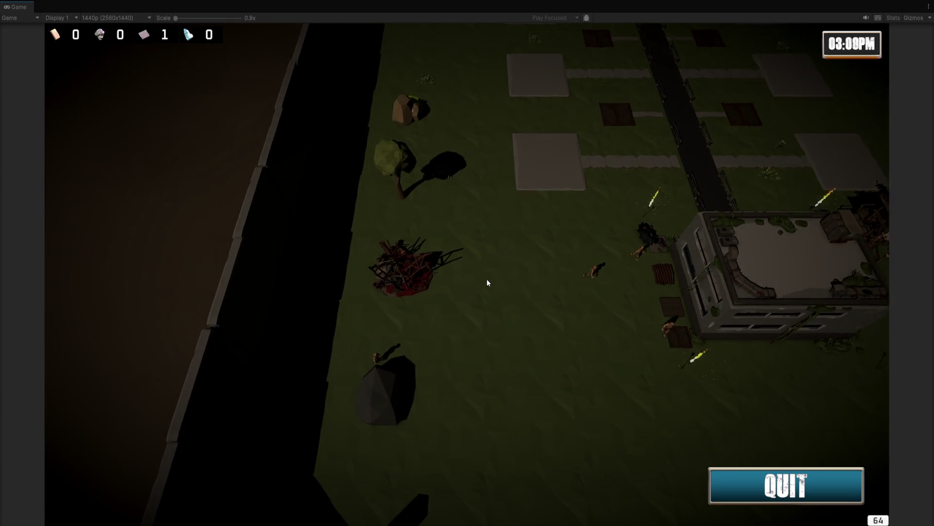
key("w")
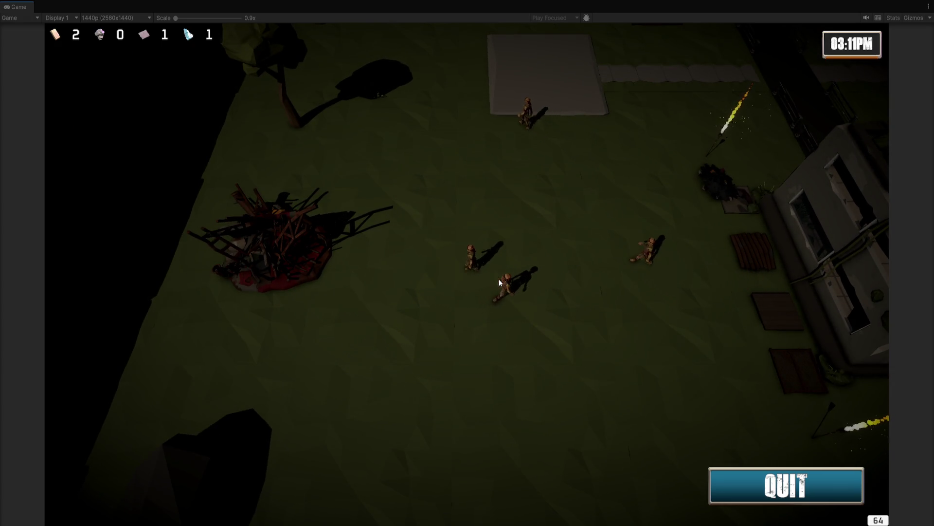
key("w")
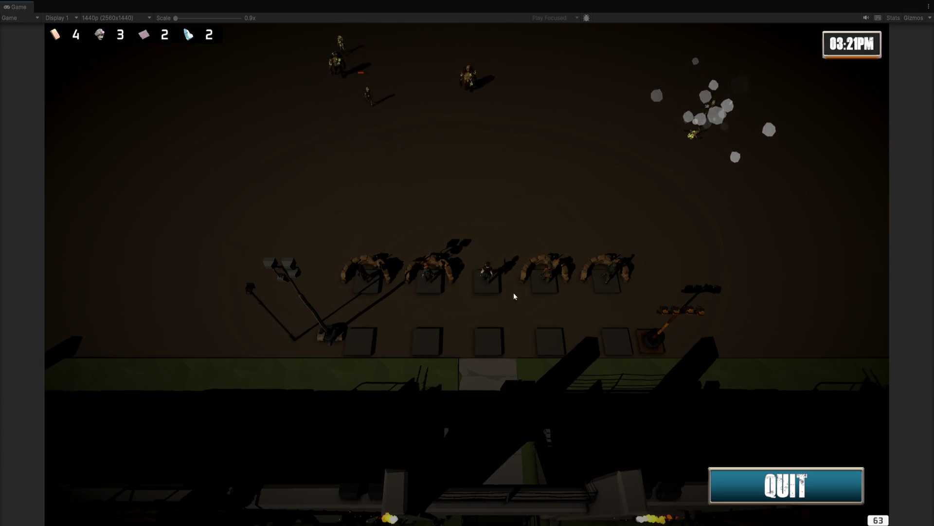
Scroll around the running level, then exit Play mode with Ctrl+P
scroll(535, 285, "up", 3)
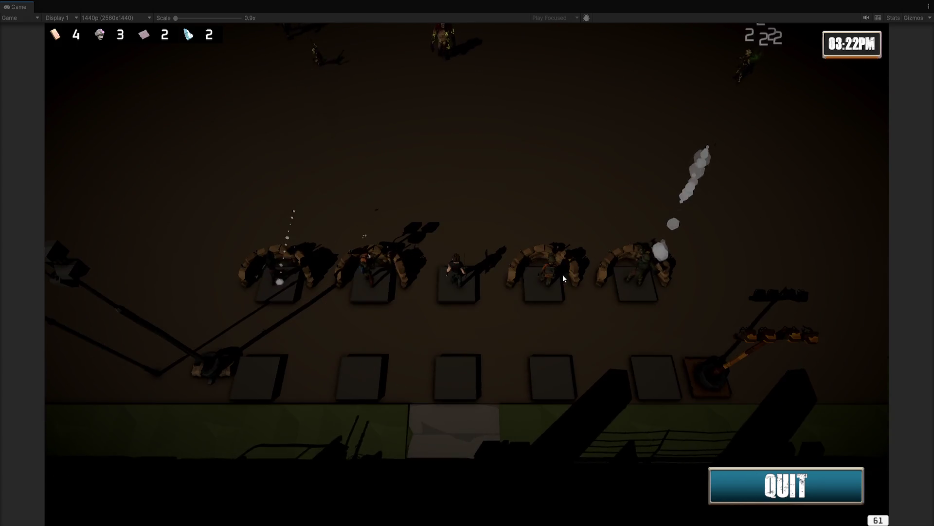
scroll(569, 258, "up", 2)
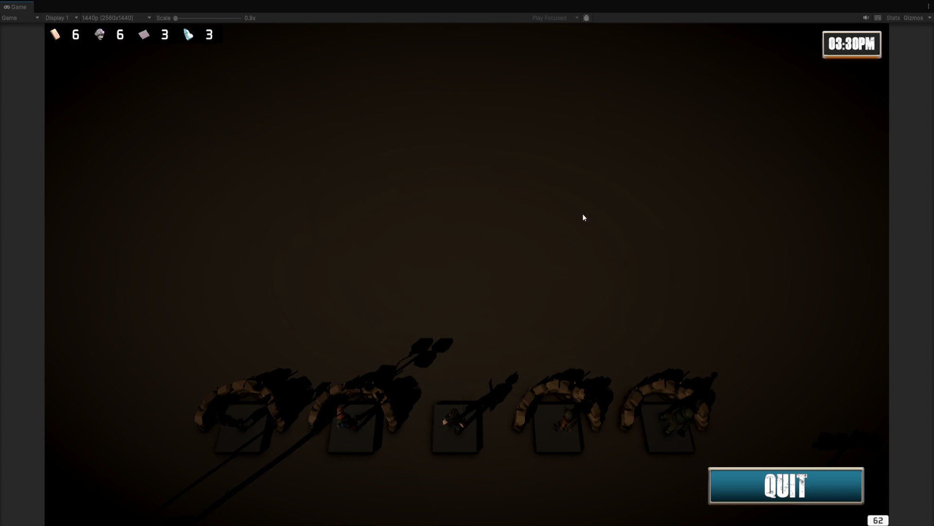
scroll(575, 229, "down", 2)
scroll(560, 263, "down", 2)
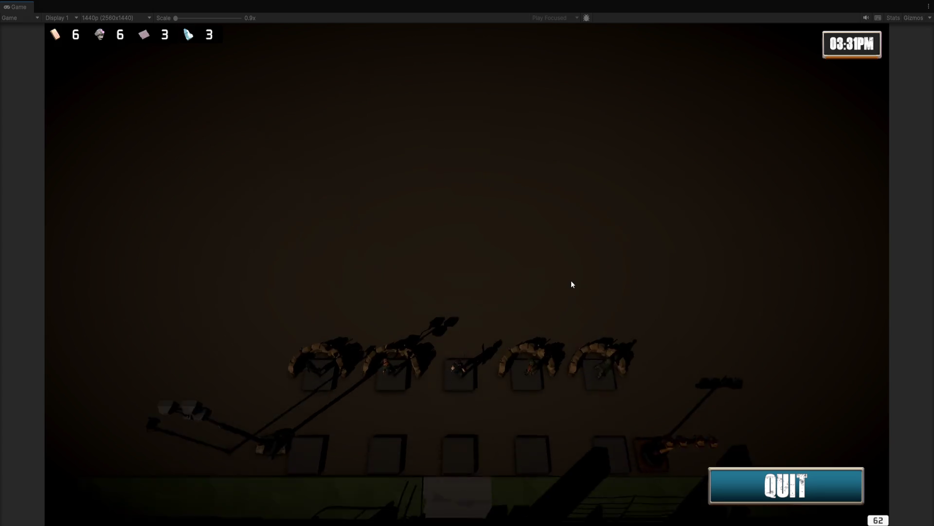
scroll(579, 285, "down", 2)
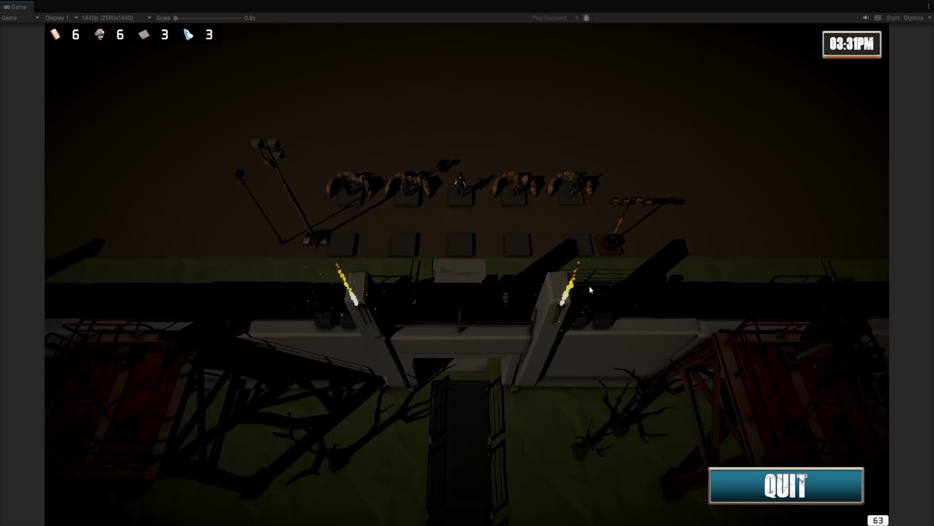
scroll(589, 287, "down", 1)
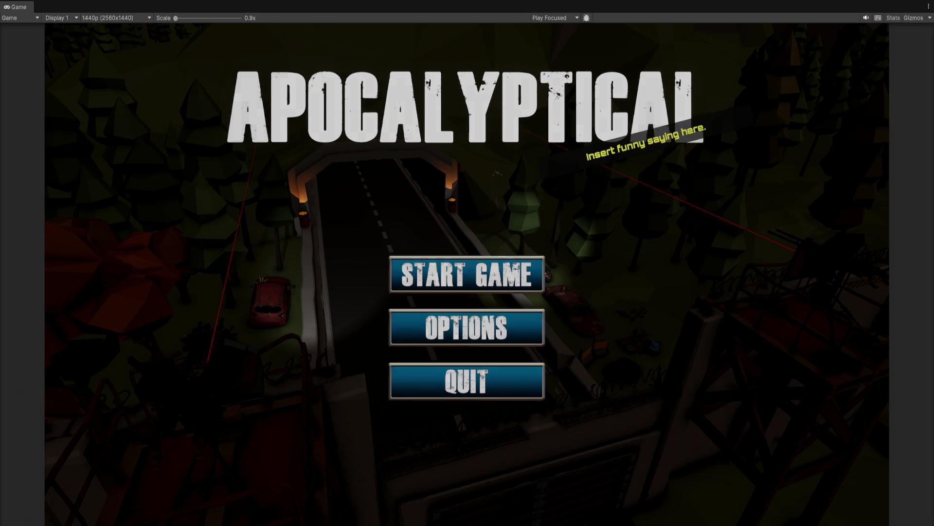
key("ctrl+p")
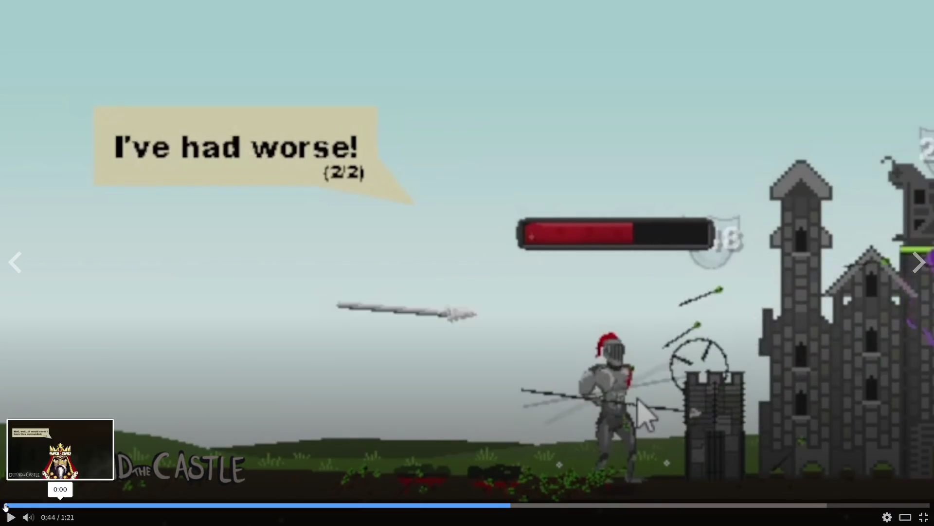
Rewind the Defend the Castle trailer to 0:00 and play it fullscreen
left_click(6, 506)
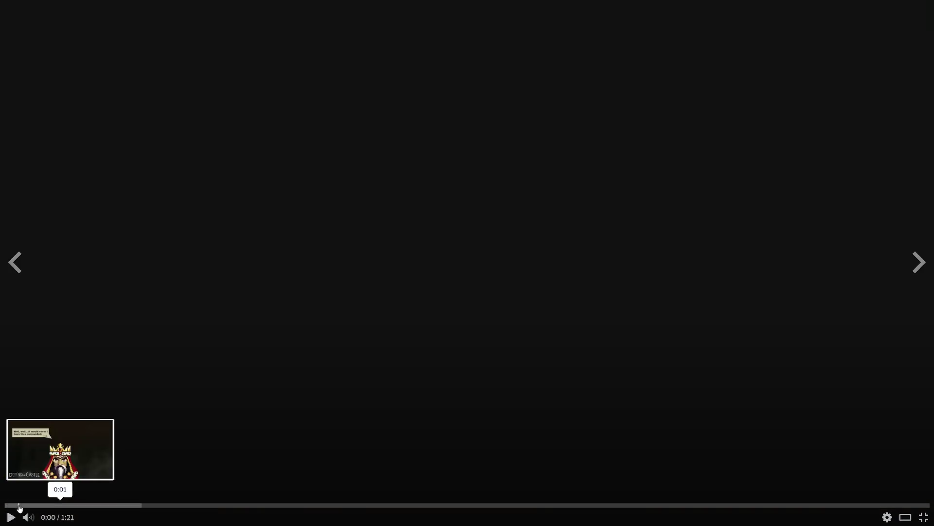
left_click(11, 517)
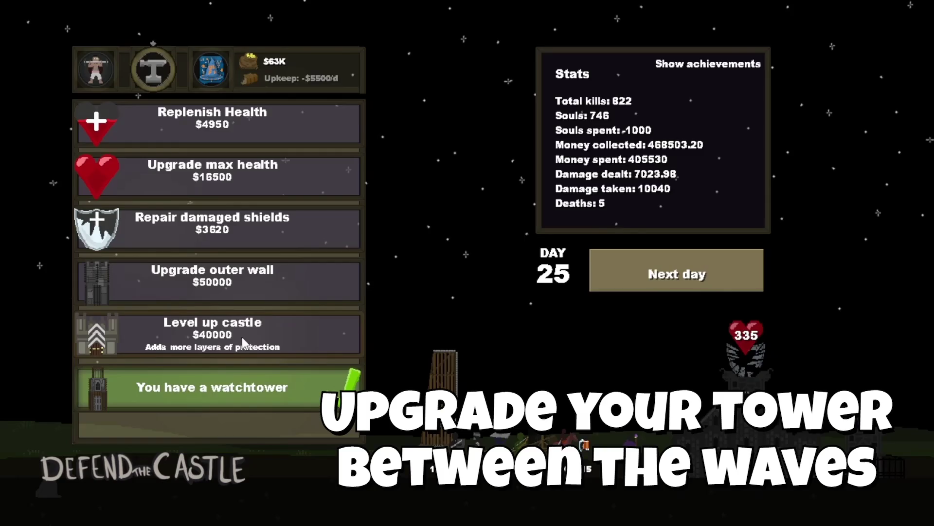
left_click(253, 236)
left_click(308, 134)
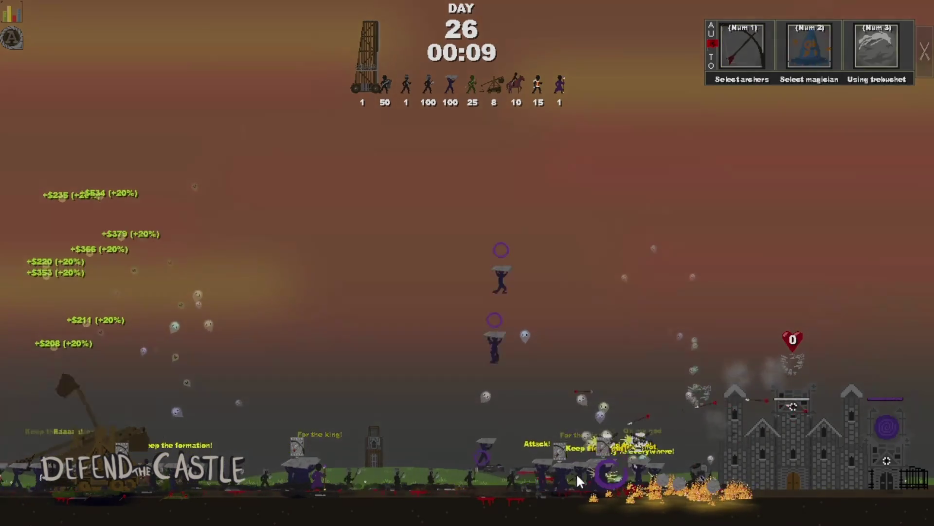
key("KP_3")
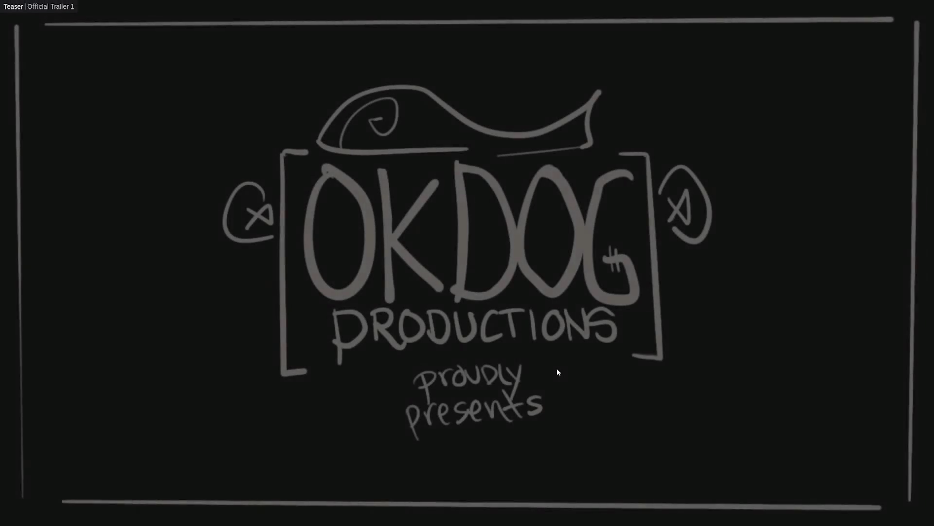
left_click(518, 352)
key("Escape")
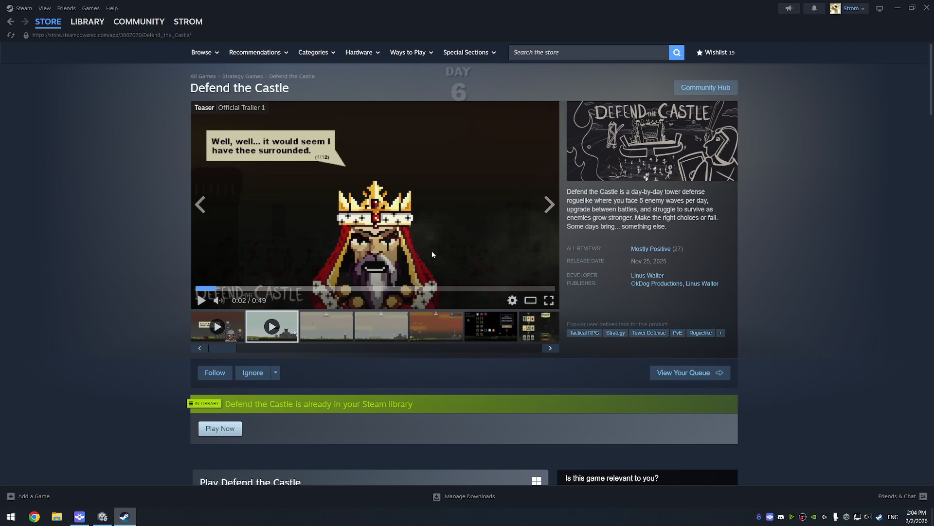
Follow Defend the Castle and scroll down to its Features list and 29 Steam Achievements
scroll(420, 236, "down", 5)
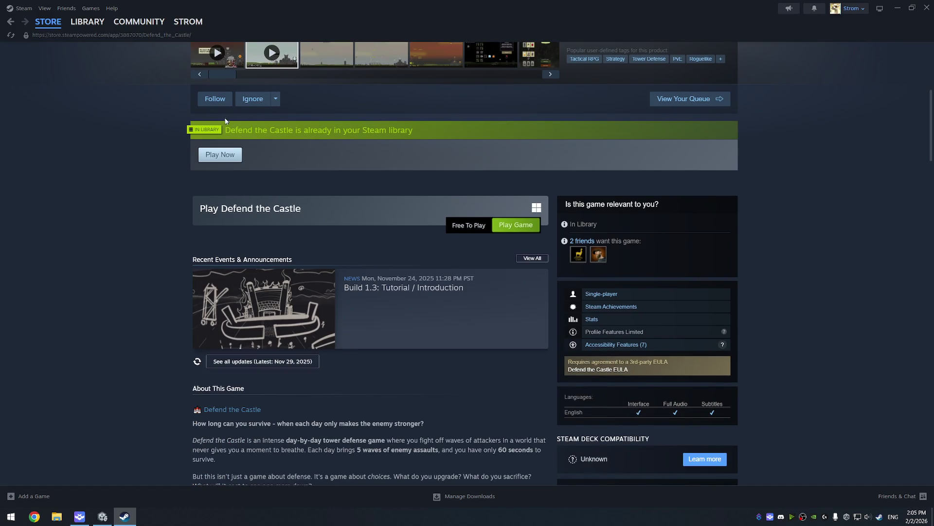
left_click(214, 99)
scroll(458, 325, "down", 1)
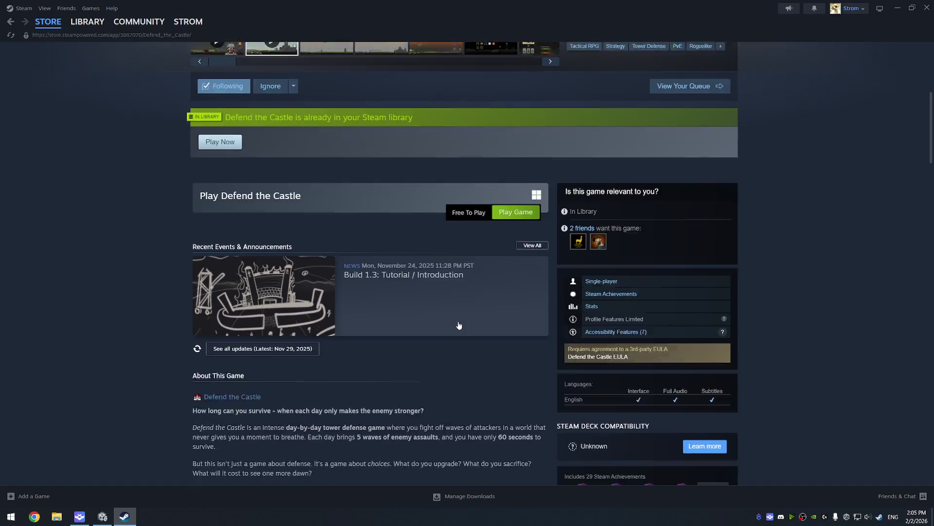
scroll(459, 325, "down", 6)
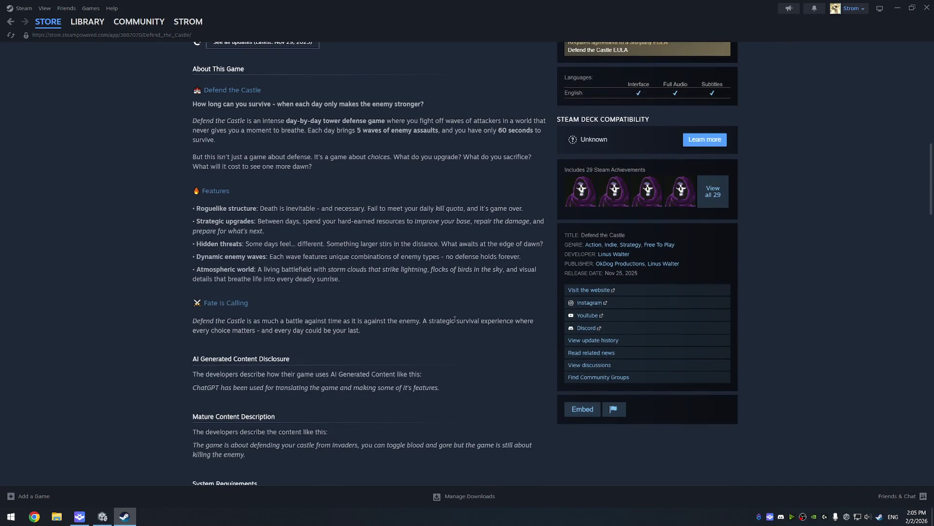
left_click(717, 196)
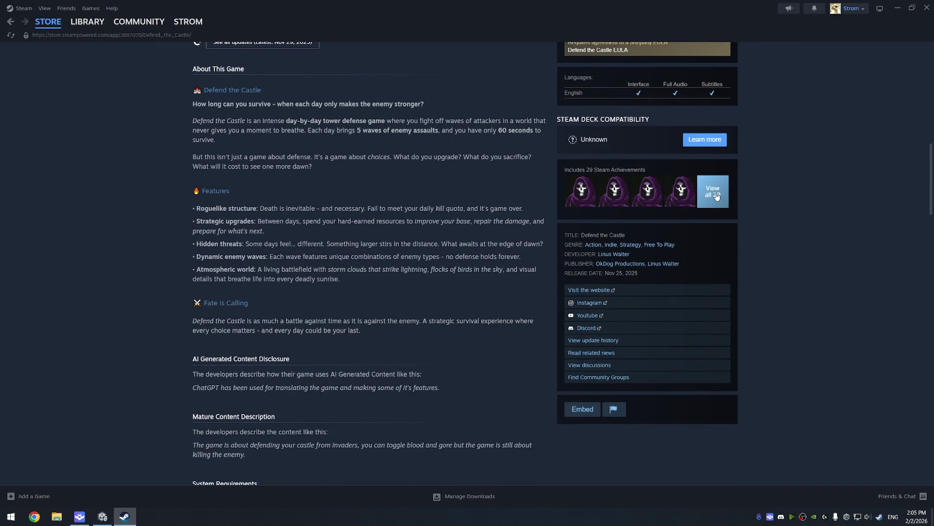
Scroll through the 29 global achievement percentages, then go back to the store page
scroll(490, 253, "down", 10)
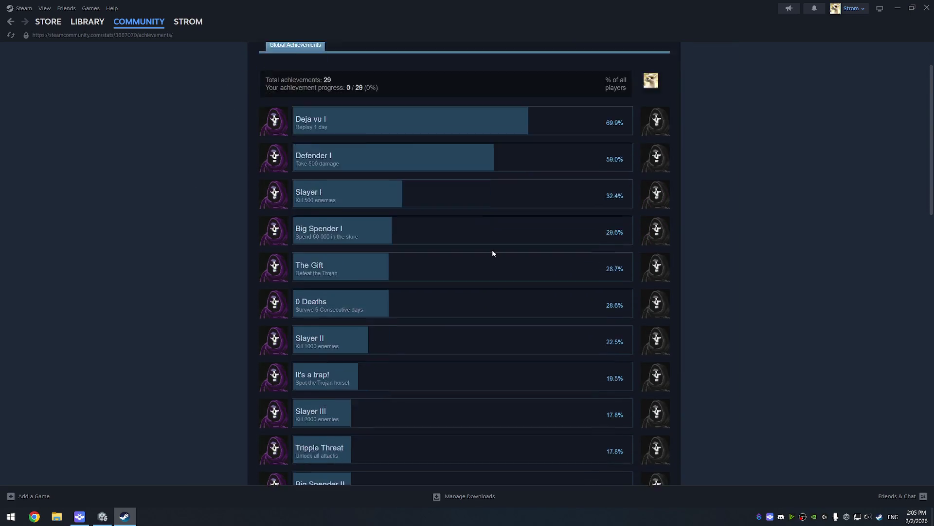
scroll(489, 251, "down", 5)
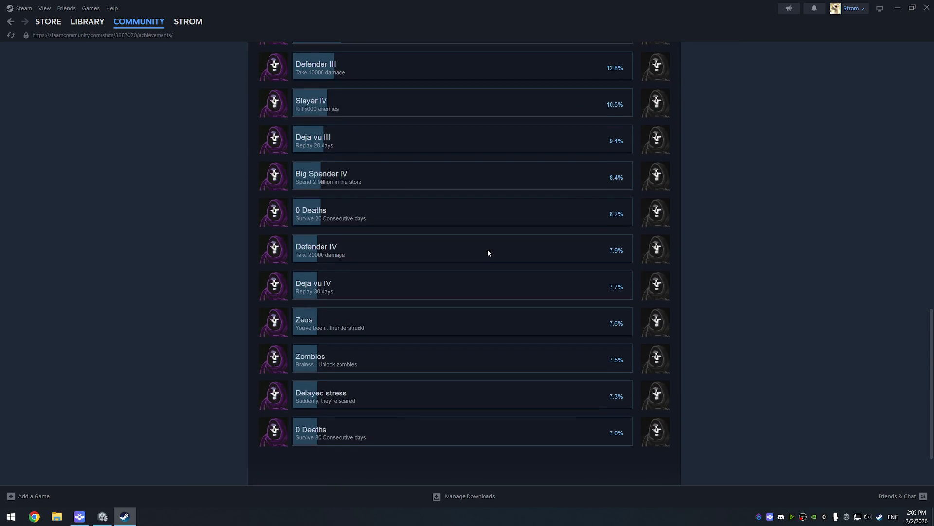
scroll(497, 246, "up", 15)
scroll(499, 226, "up", 2)
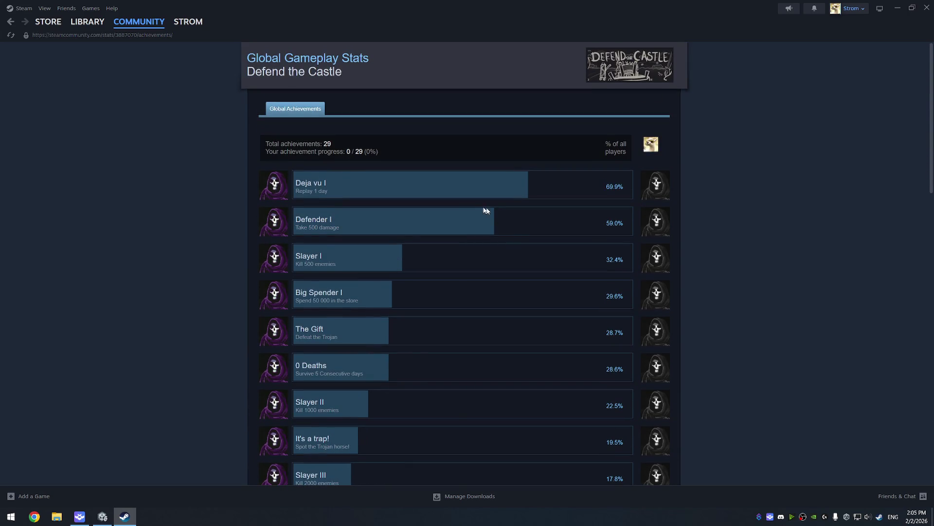
key("alt+Left")
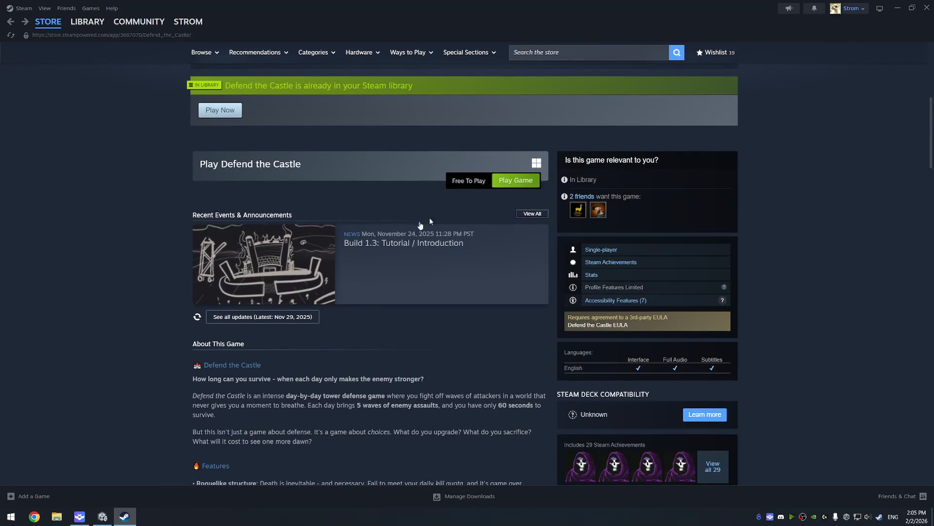
Install Defend the Castle from its store page, accepting its EULA
left_click(88, 22)
mouse_move(46, 18)
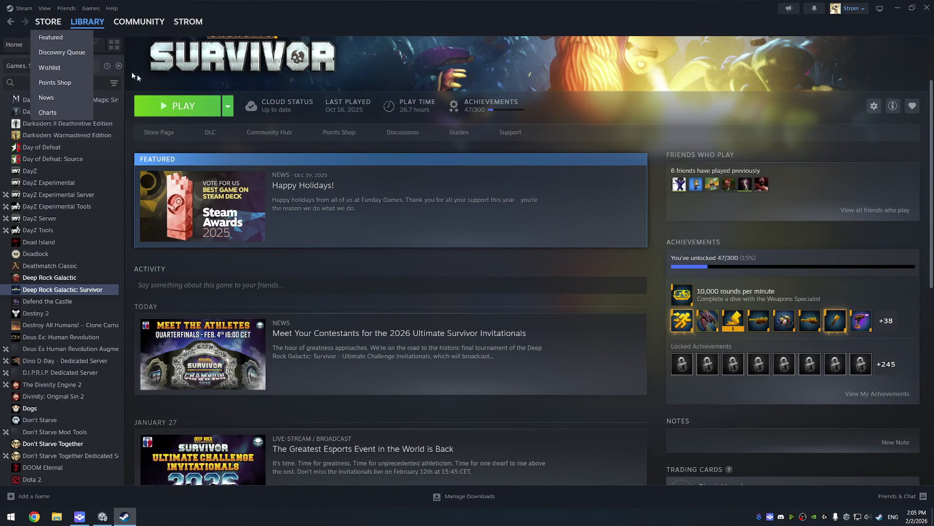
left_click(11, 21)
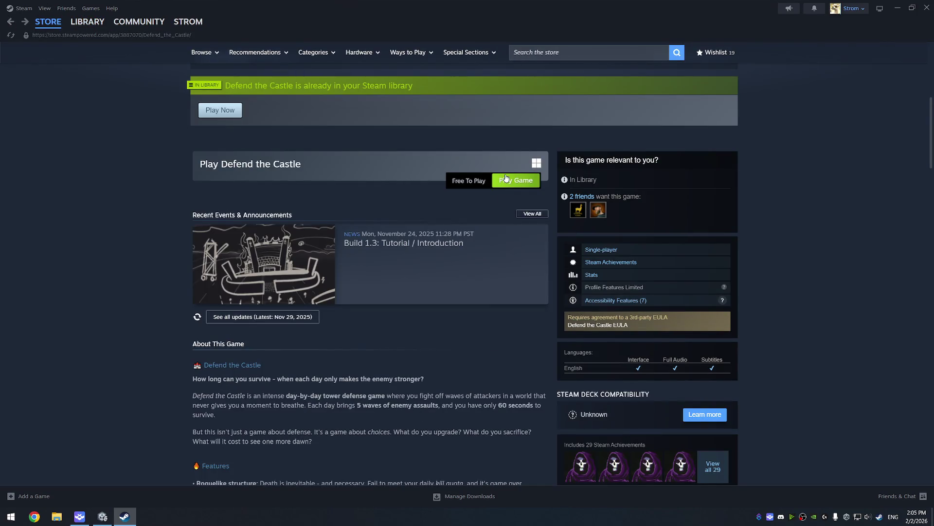
left_click(509, 180)
left_click(430, 347)
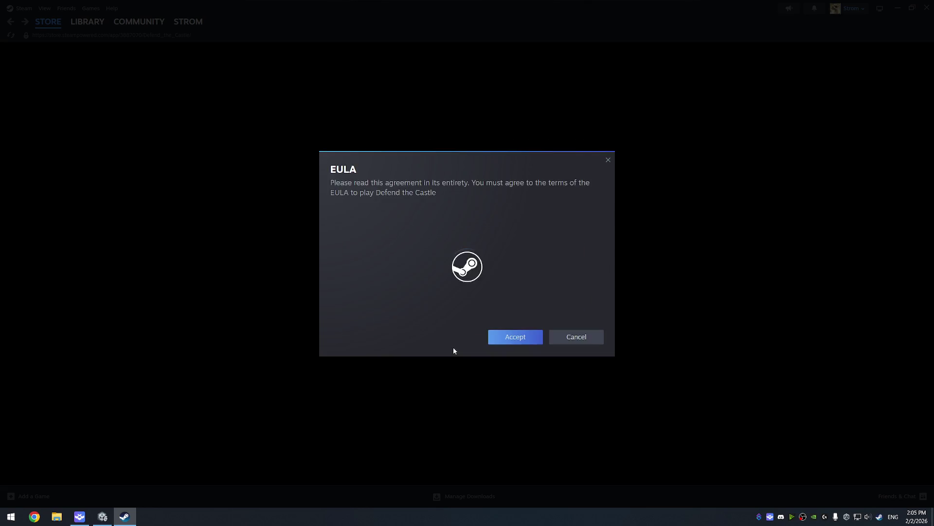
left_click(515, 406)
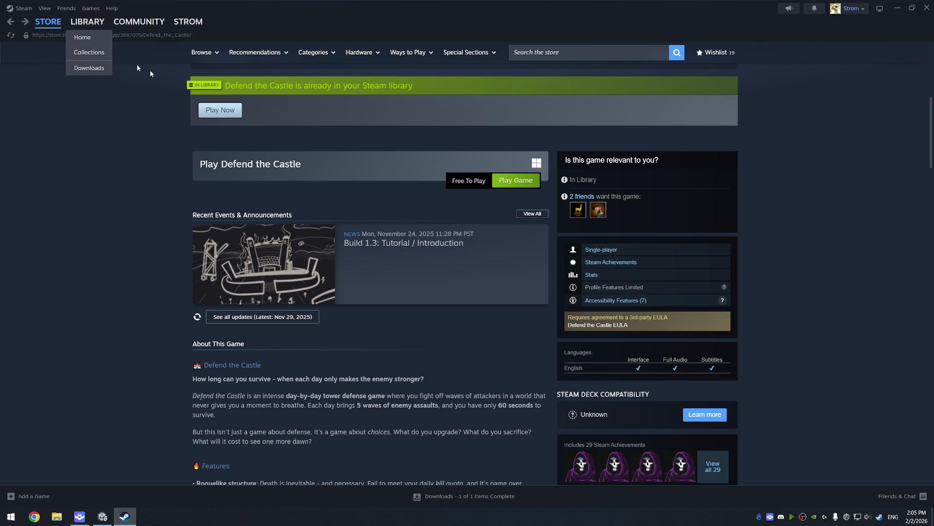
Return to the Steam library Home page with What's New and Recent Games
mouse_move(53, 28)
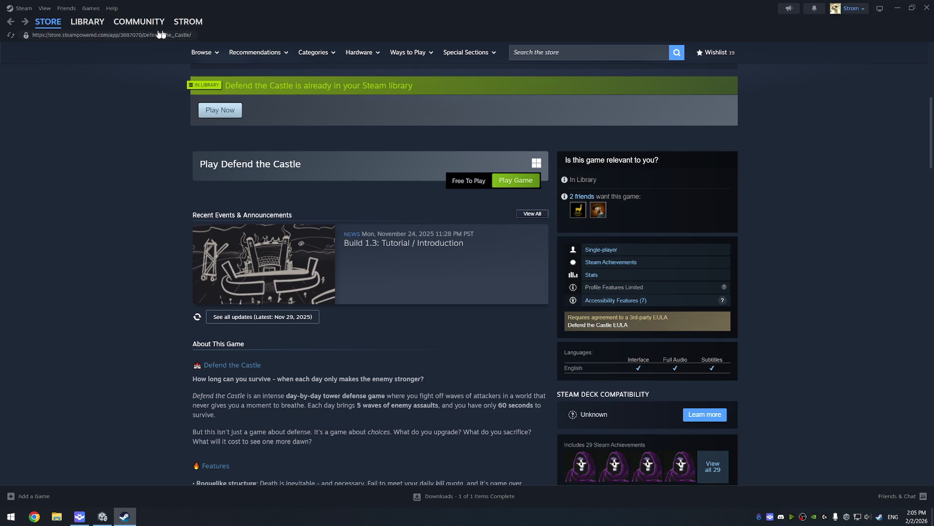
left_click(85, 23)
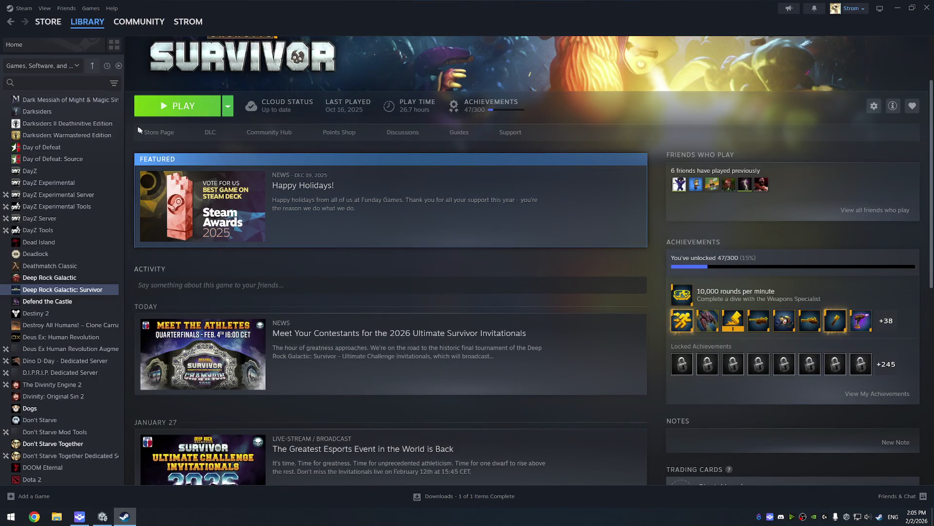
left_click(158, 133)
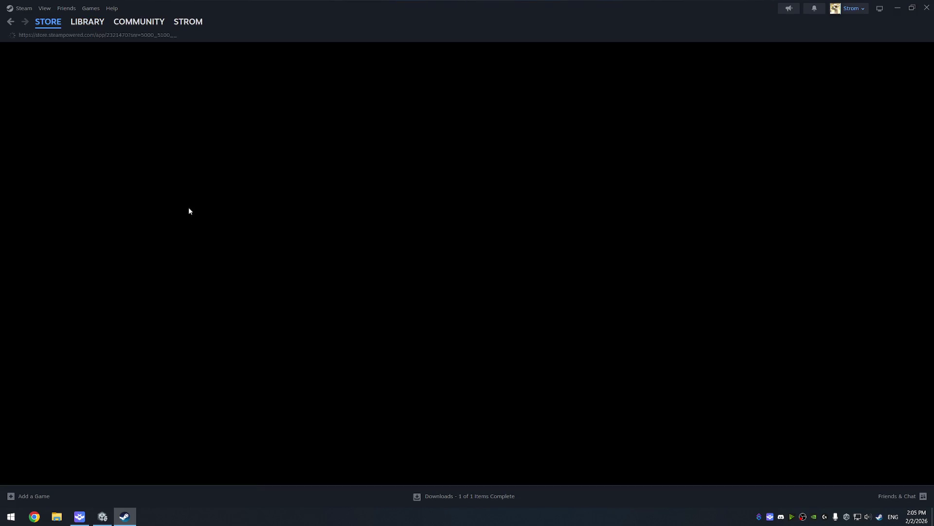
left_click(91, 24)
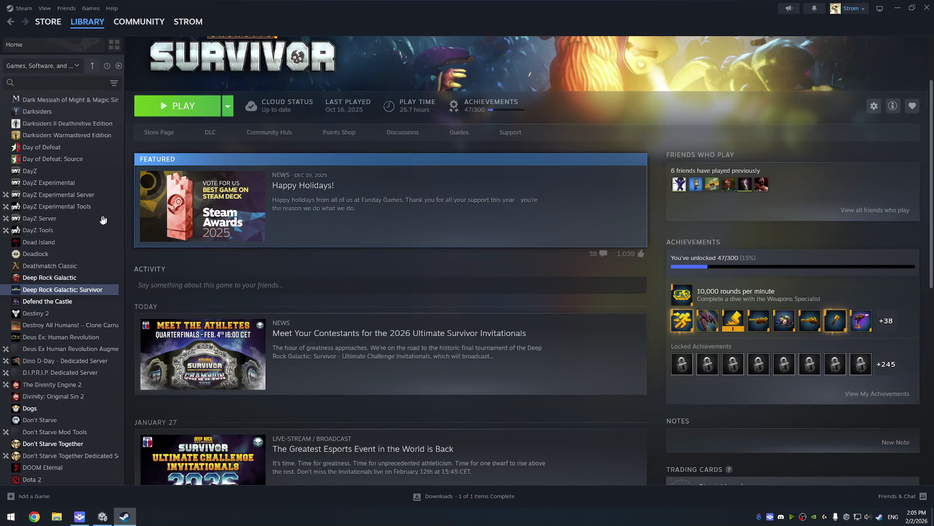
left_click(82, 37)
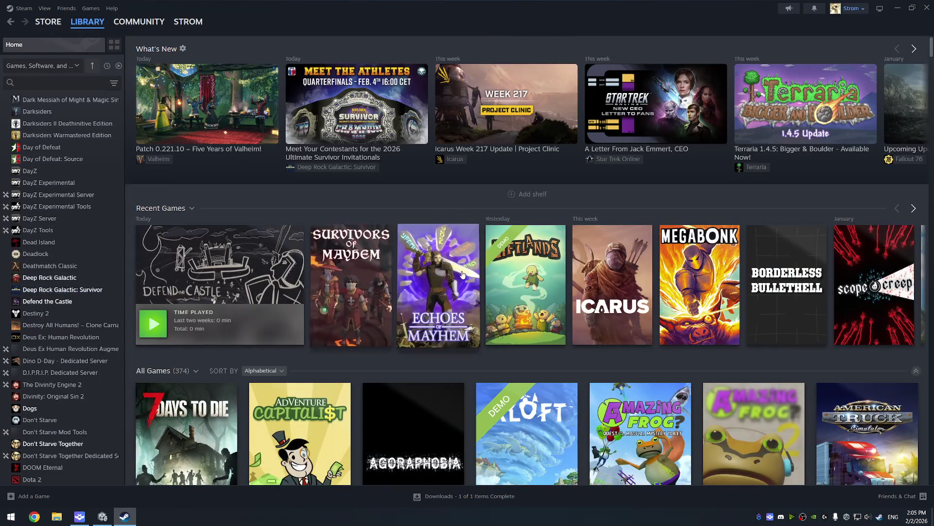
left_click(438, 285)
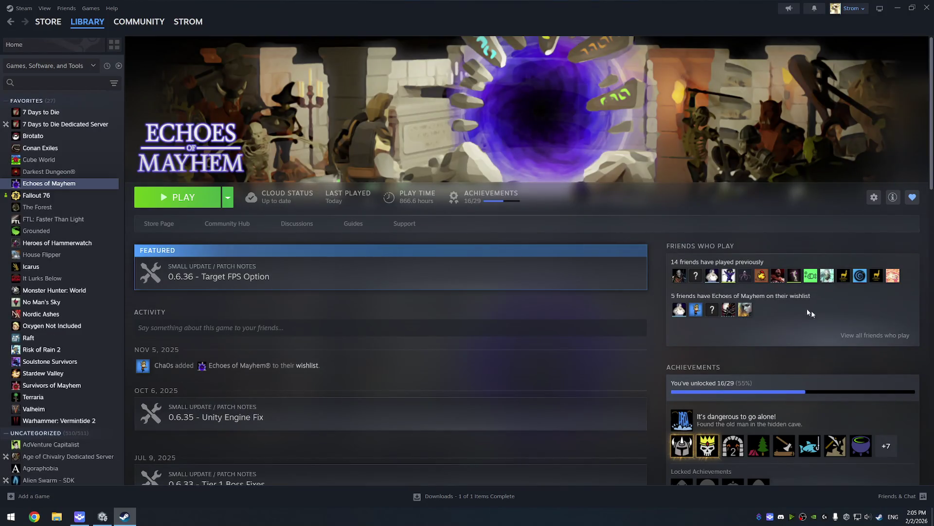
scroll(863, 429, "down", 2)
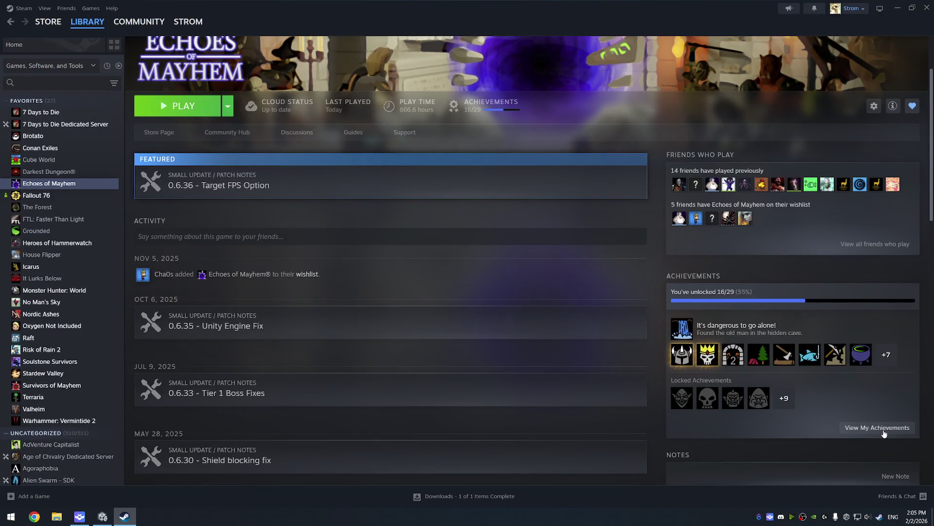
left_click(876, 427)
scroll(524, 297, "down", 2)
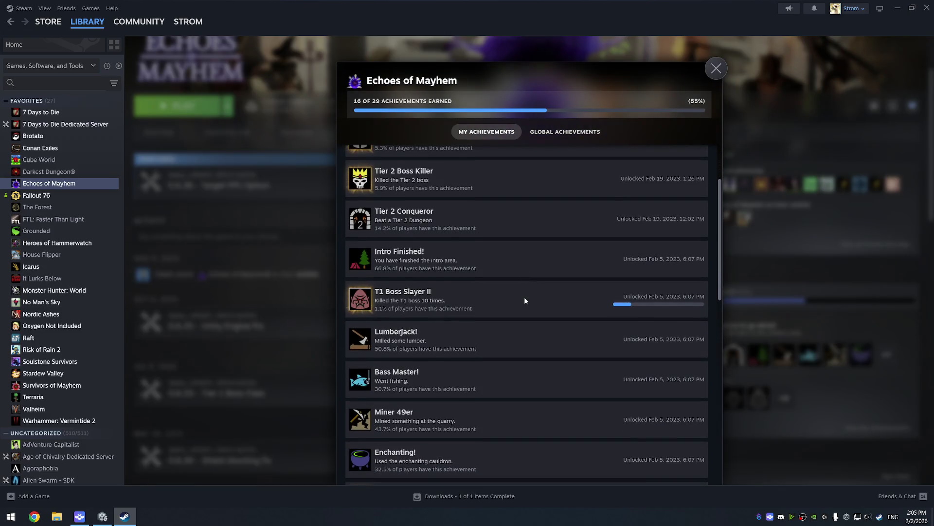
scroll(497, 294, "down", 3)
scroll(504, 273, "down", 3)
scroll(507, 271, "down", 3)
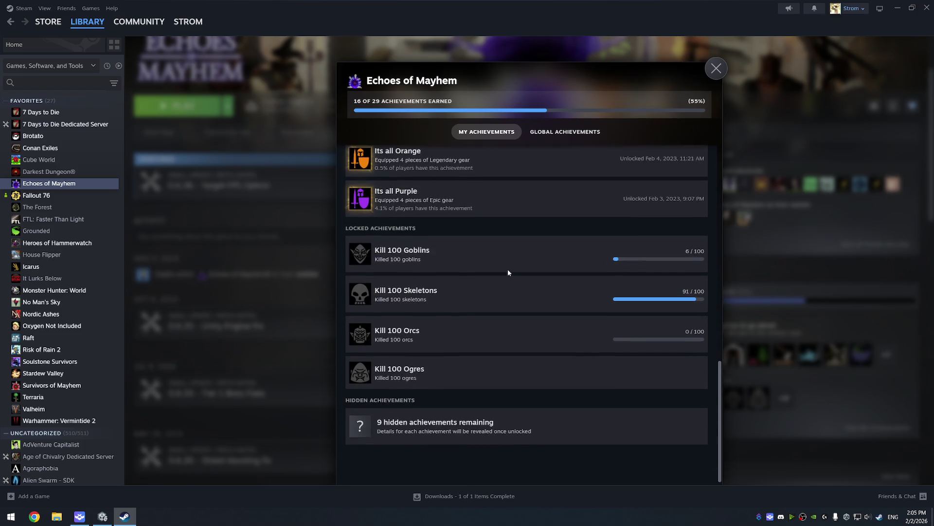
scroll(507, 270, "up", 10)
scroll(508, 272, "up", 2)
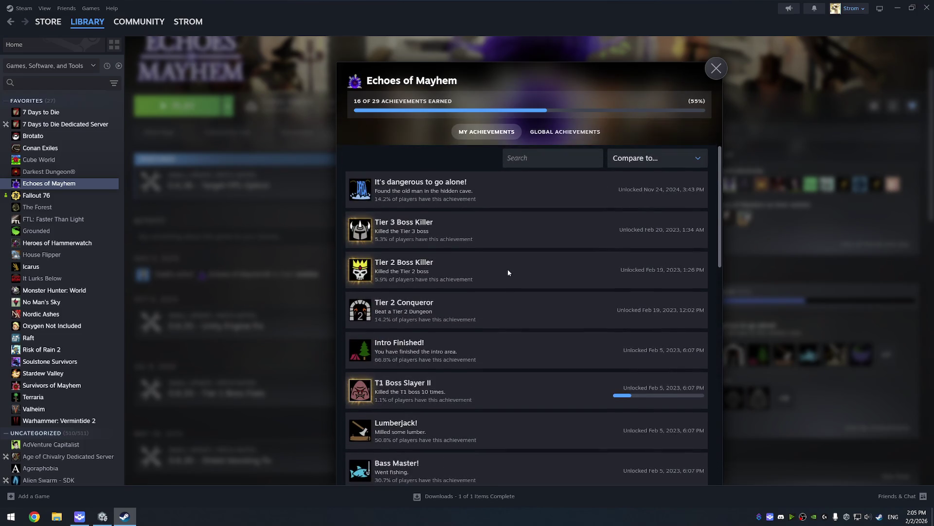
left_click(716, 68)
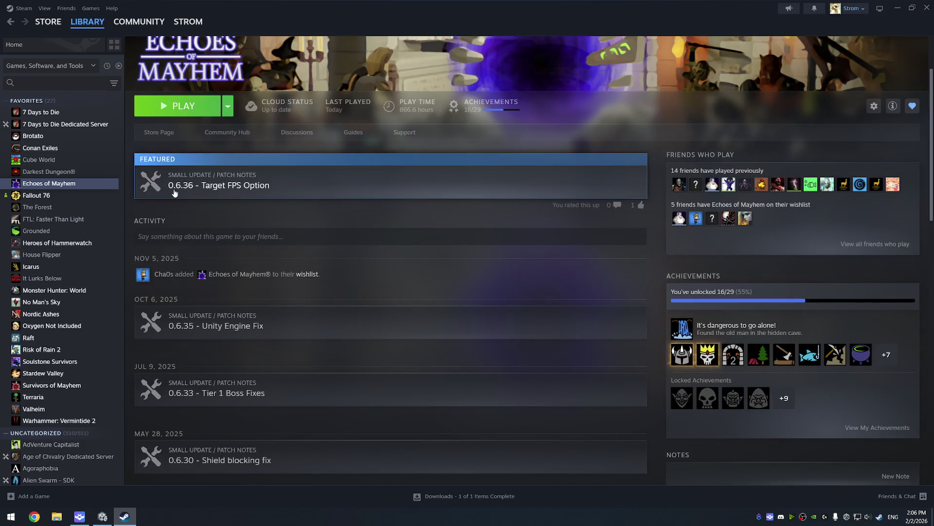
key("alt+Left")
left_click(299, 217)
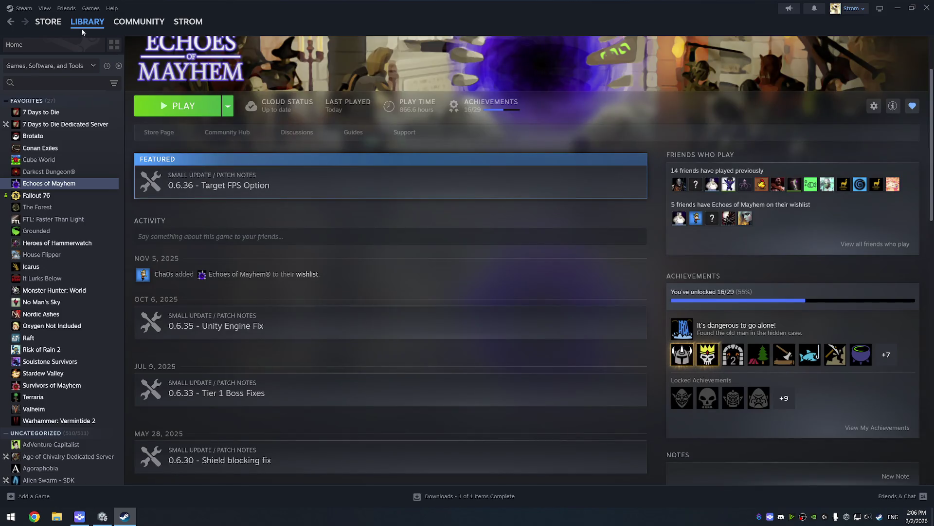
left_click(83, 33)
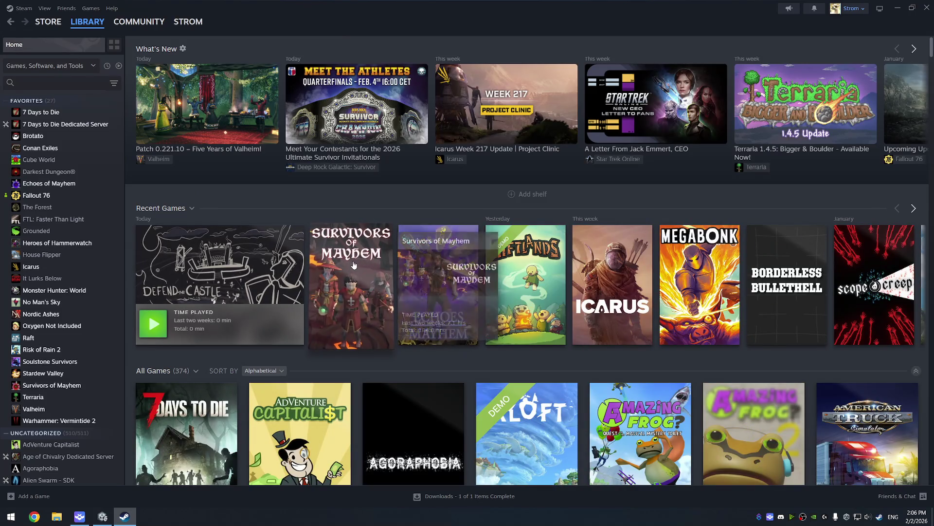
Open Survivors of Mayhem and browse its achievements with global player percentages
left_click(354, 265)
scroll(870, 287, "down", 5)
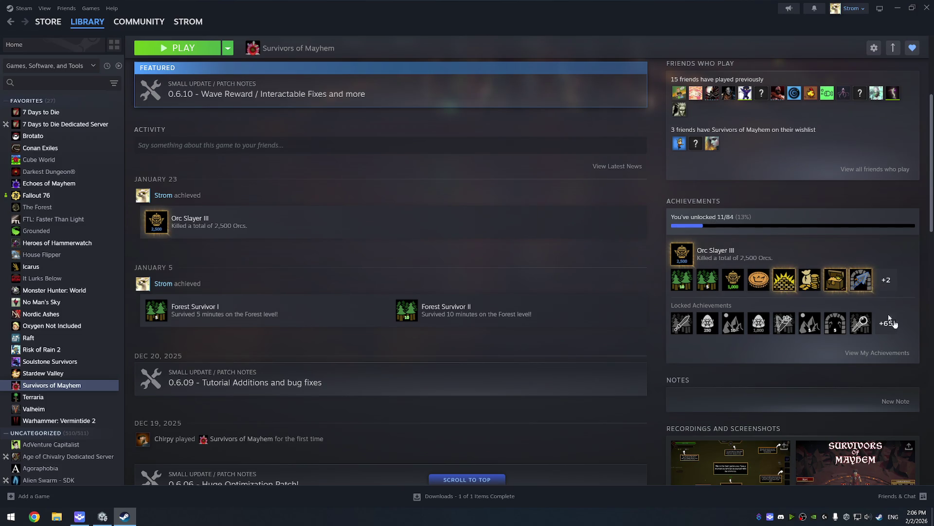
left_click(877, 353)
scroll(491, 278, "down", 3)
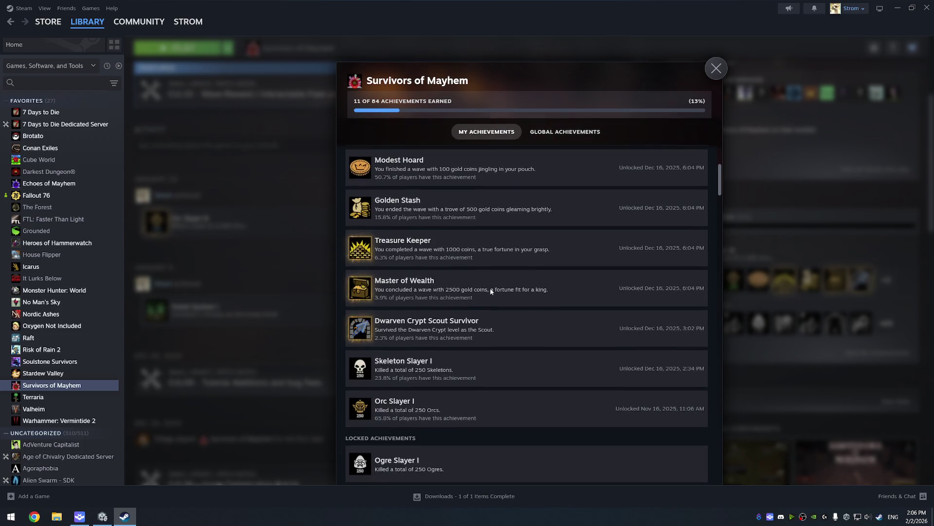
scroll(516, 141, "down", 1)
left_click(565, 133)
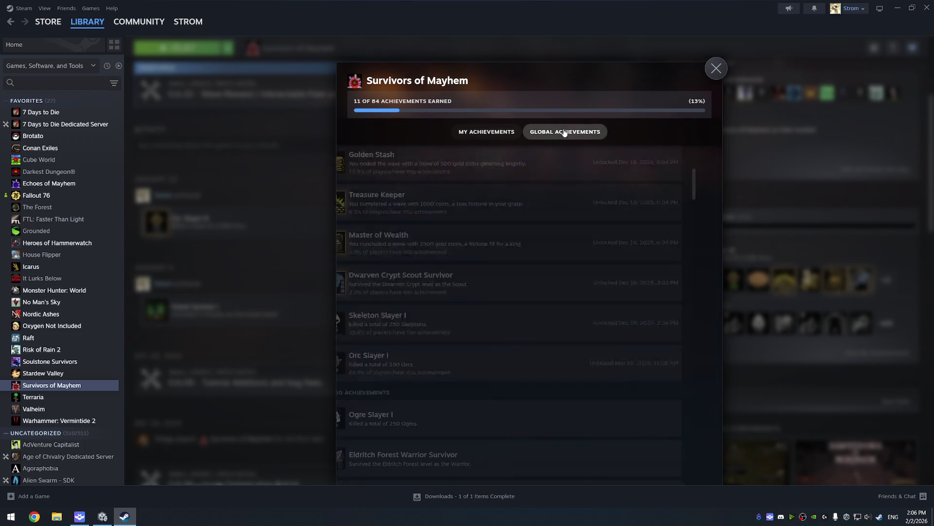
scroll(494, 241, "down", 10)
scroll(497, 241, "down", 20)
scroll(510, 250, "down", 5)
scroll(535, 253, "up", 20)
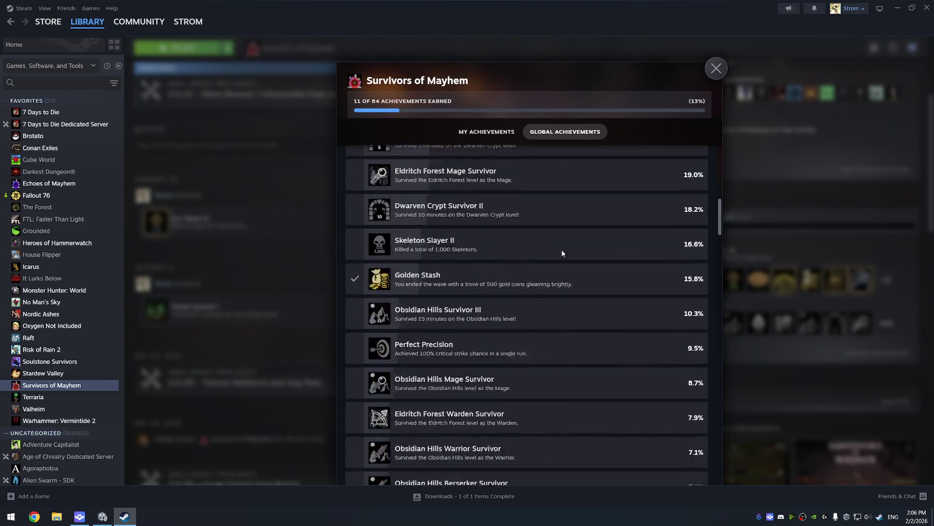
scroll(564, 248, "up", 8)
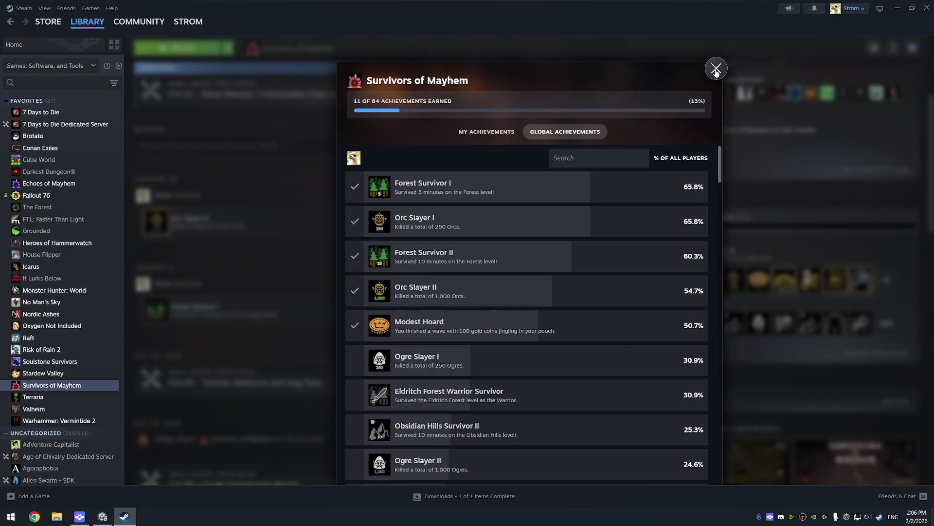
Close the achievements list and open the Survivors of Mayhem store page
left_click(715, 70)
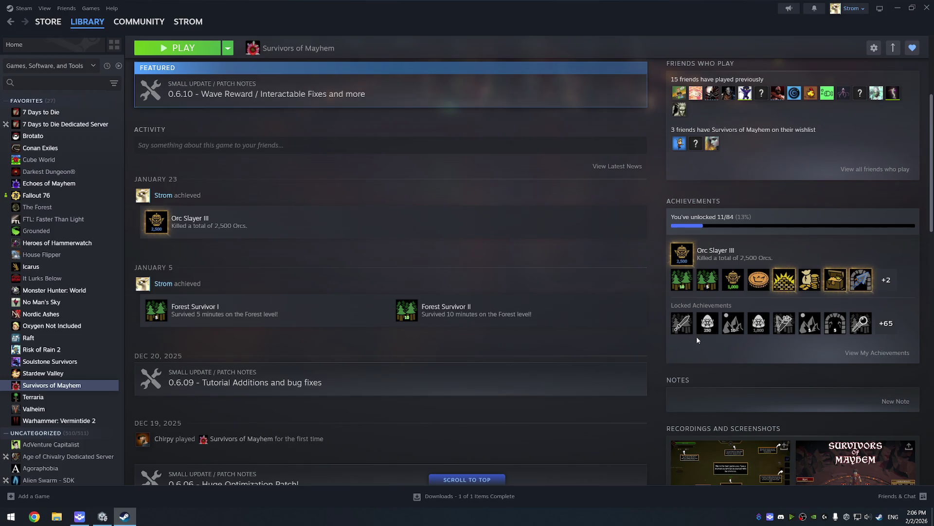
left_click(680, 327)
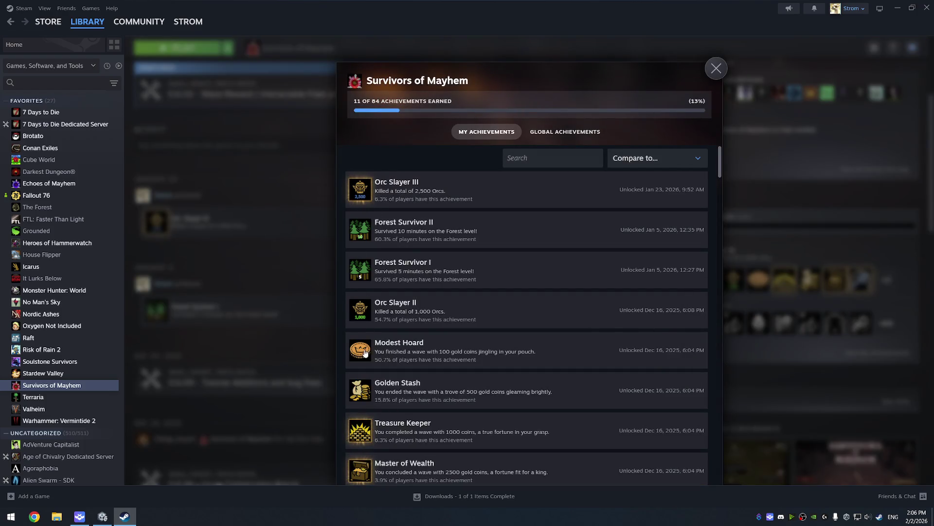
scroll(366, 350, "down", 2)
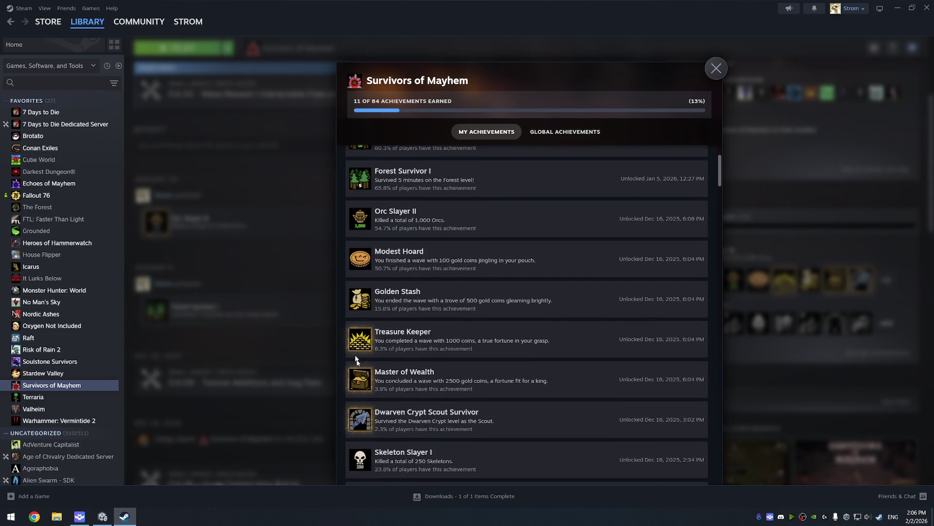
scroll(360, 328, "down", 5)
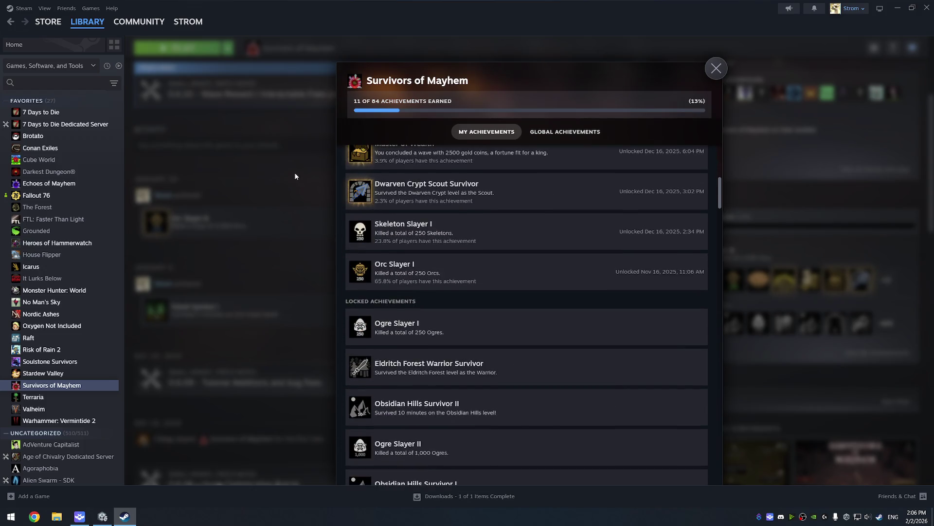
left_click(295, 176)
scroll(244, 259, "up", 4)
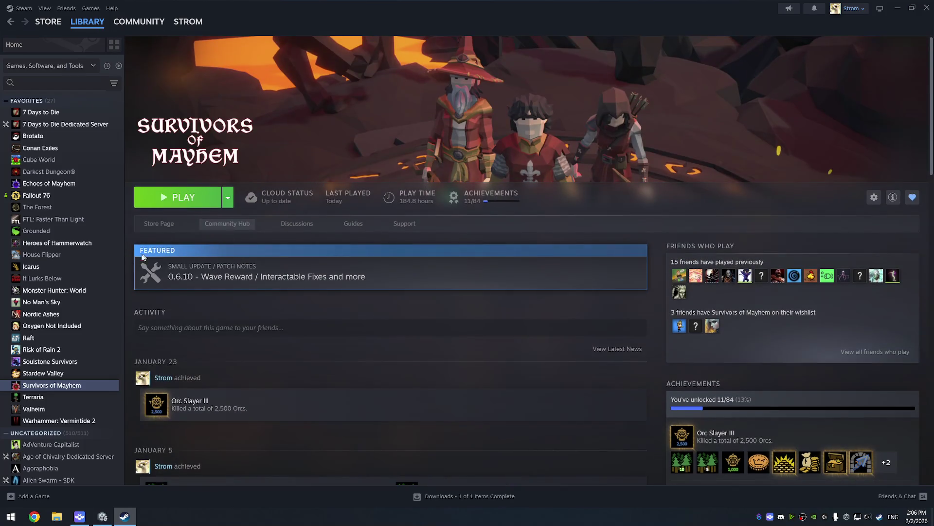
left_click(159, 223)
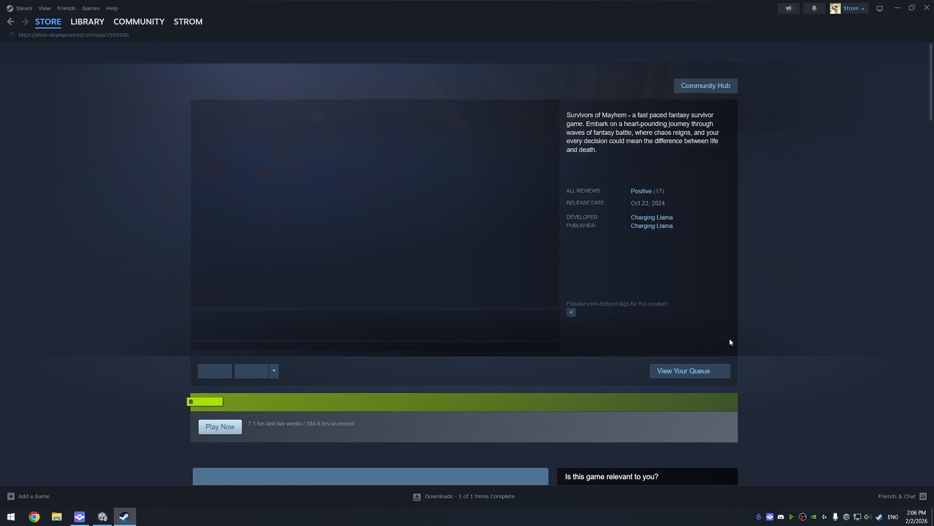
Back out to the game's library page, dismiss the achievements overlay, and open library Home
scroll(643, 341, "down", 8)
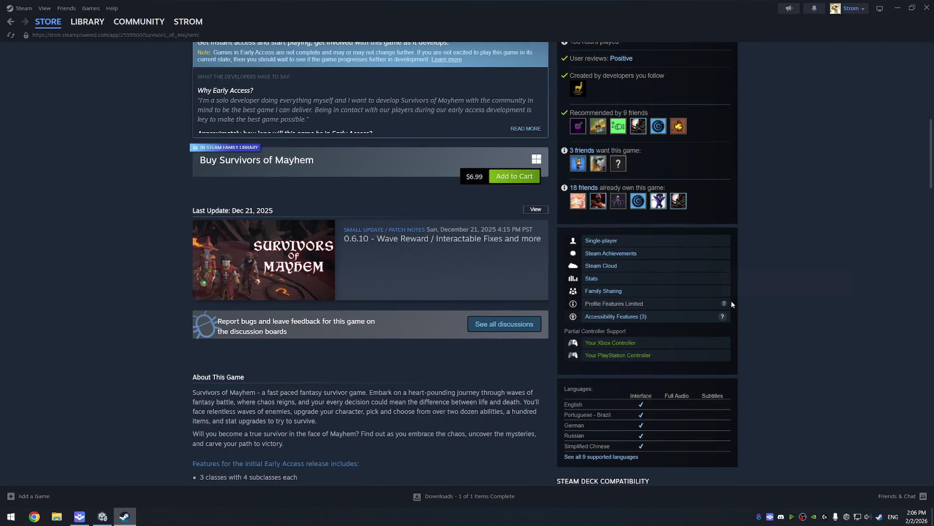
mouse_move(723, 303)
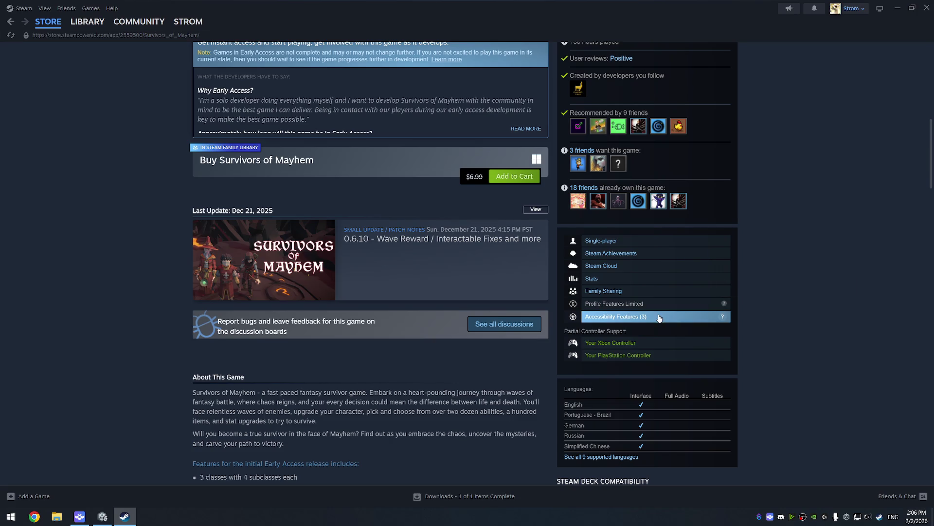
scroll(685, 307, "up", 3)
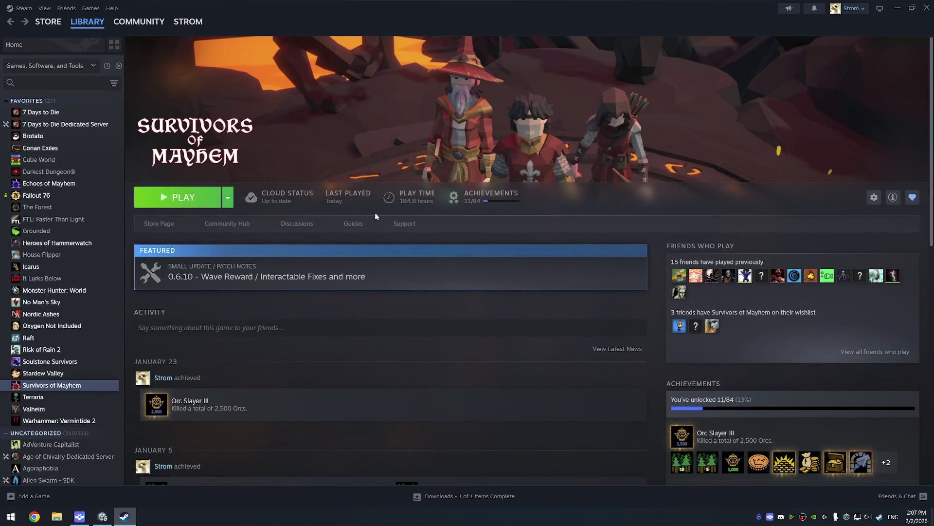
left_click(376, 214)
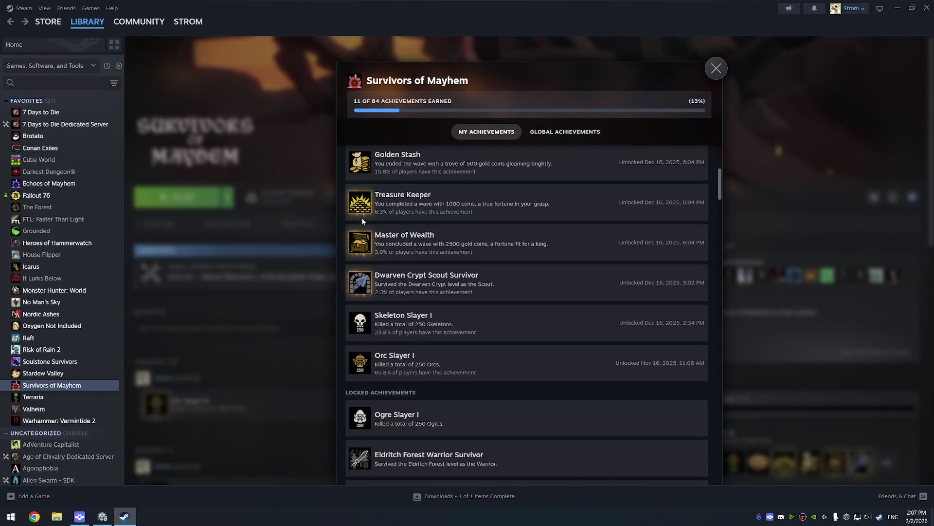
left_click(274, 205)
left_click(14, 44)
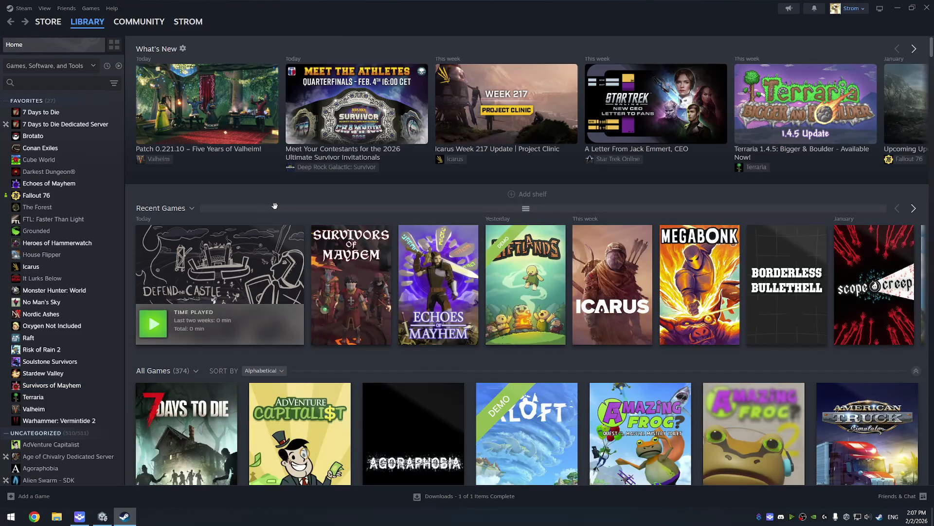
Open Defend the Castle from Recent Games and view its store page from the top
left_click(244, 252)
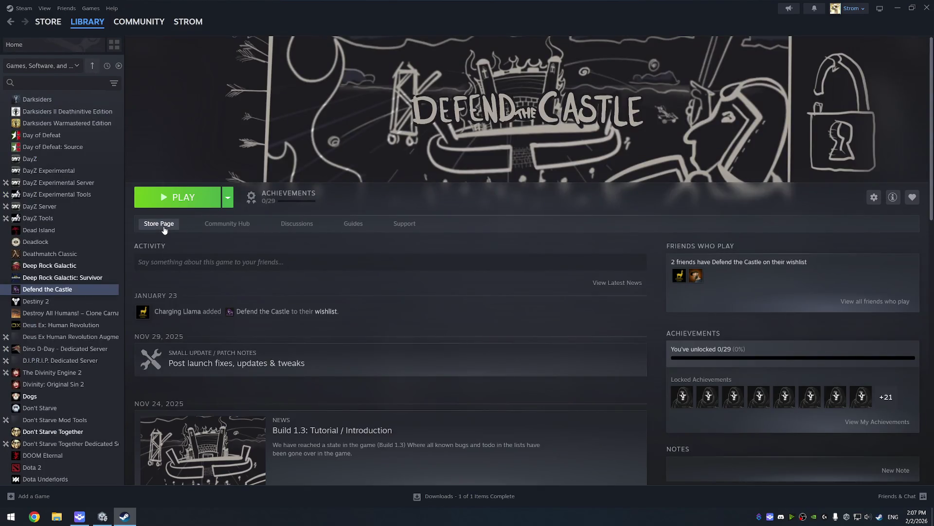
left_click(163, 226)
scroll(804, 289, "down", 1)
scroll(805, 285, "down", 5)
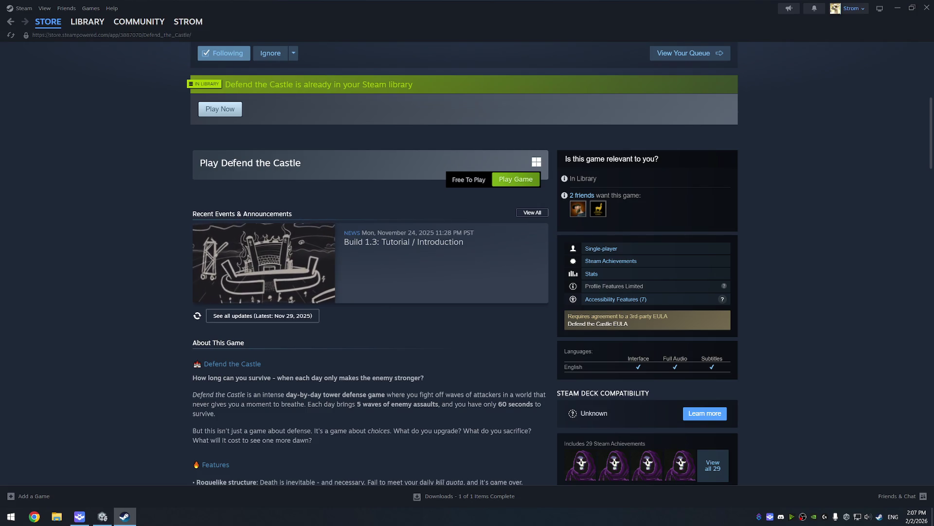
key("alt+Left")
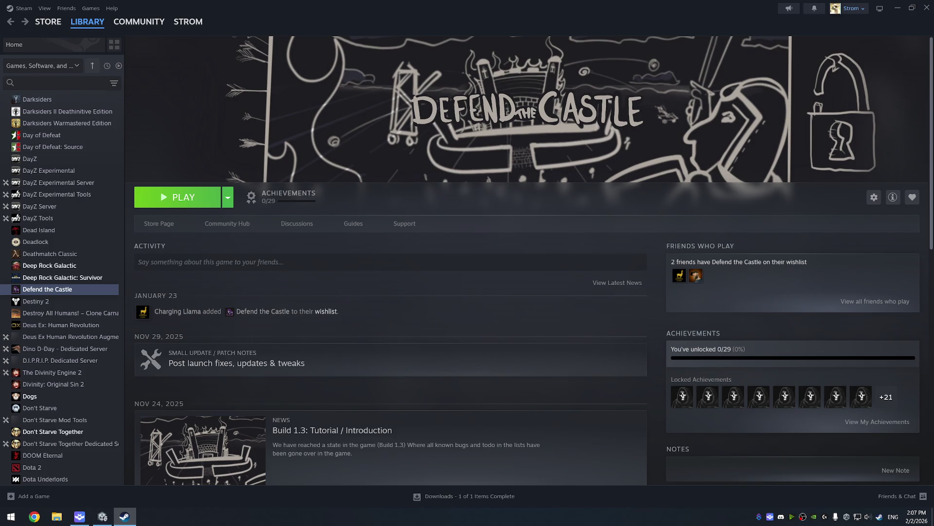
left_click(152, 223)
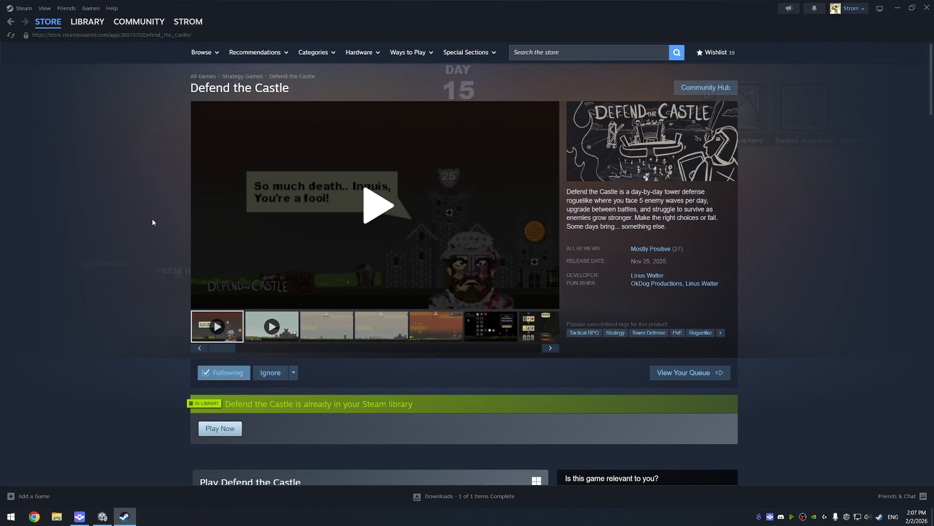
Search the store for 'banana' and open the Banana store page
left_click(571, 53)
type("ba")
key("Return")
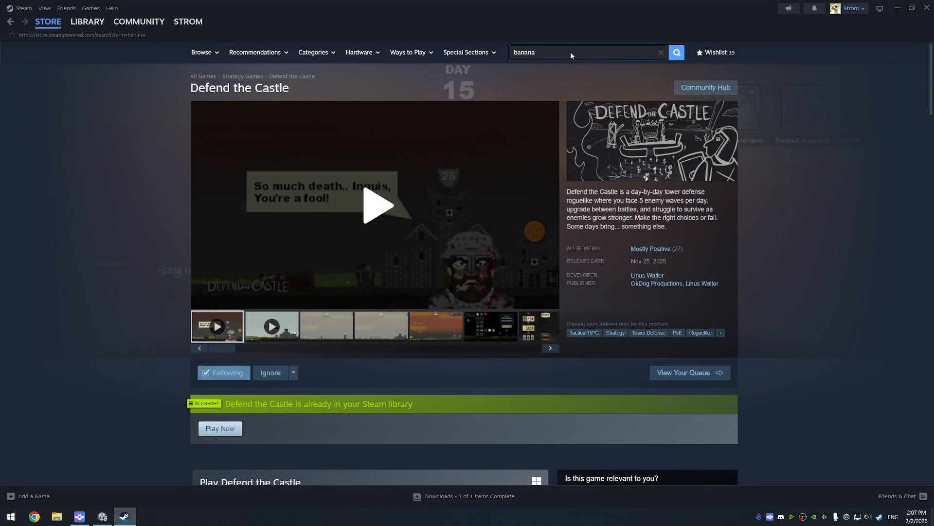
left_click(272, 166)
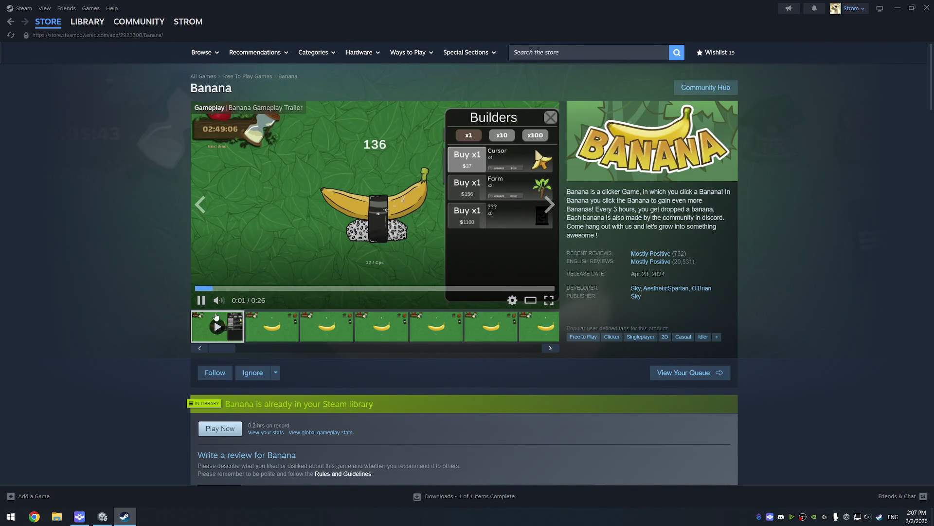
Mute the Banana trailer and show its second screenshot
left_click(230, 302)
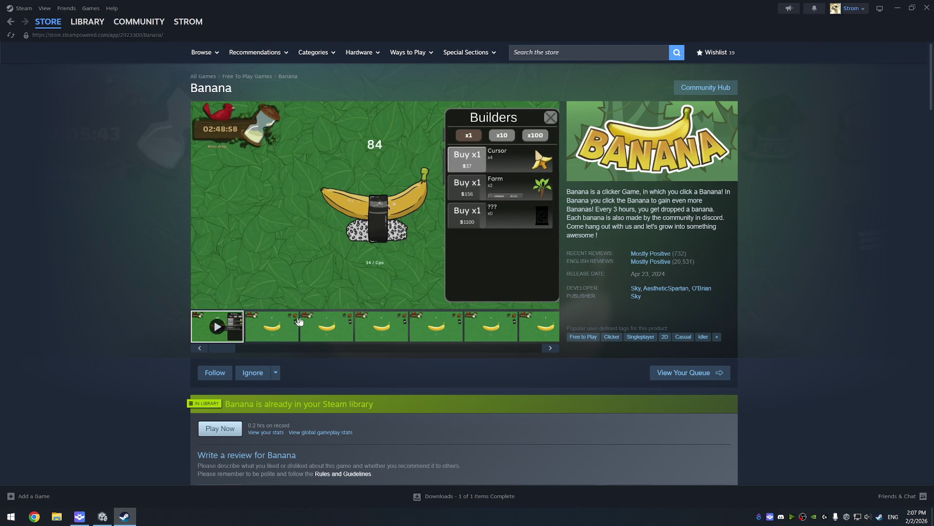
left_click(272, 334)
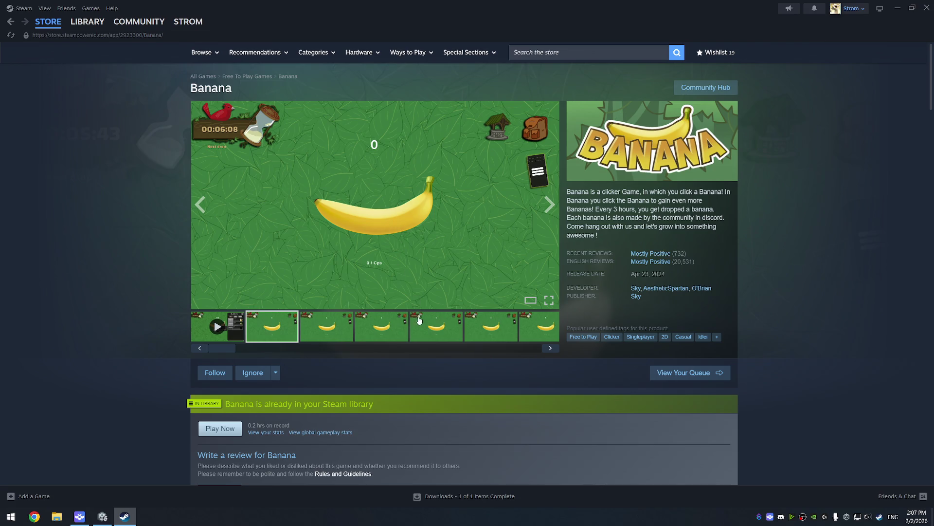
scroll(445, 377, "down", 5)
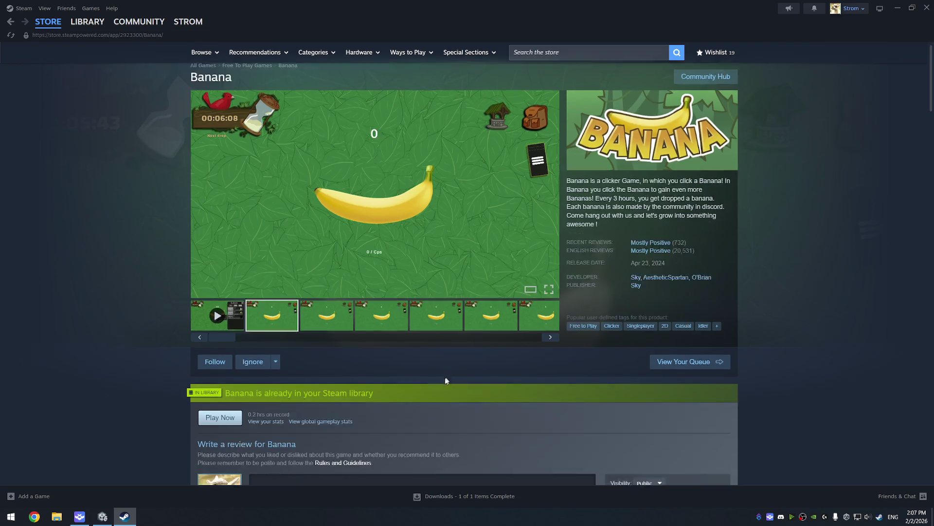
scroll(373, 372, "up", 5)
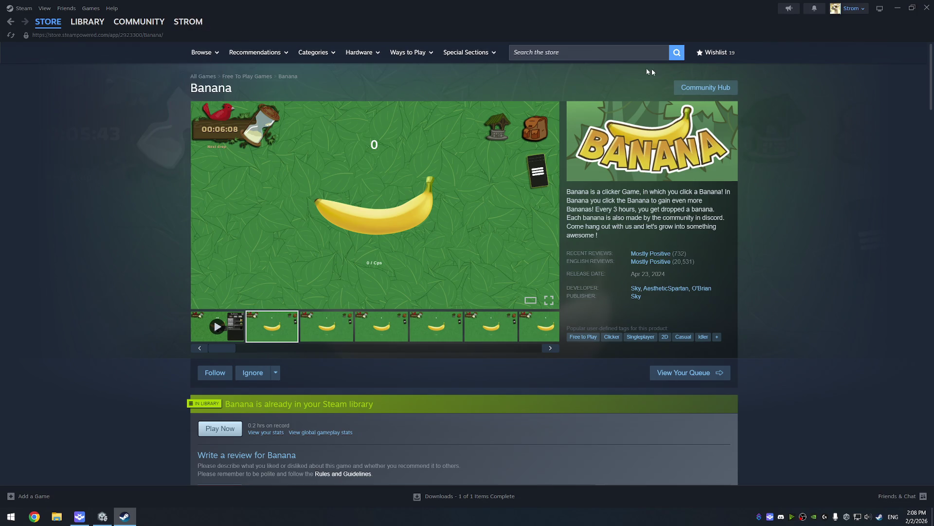
Search the store for Dogs and open its store page
left_click(573, 55)
type("Dogs")
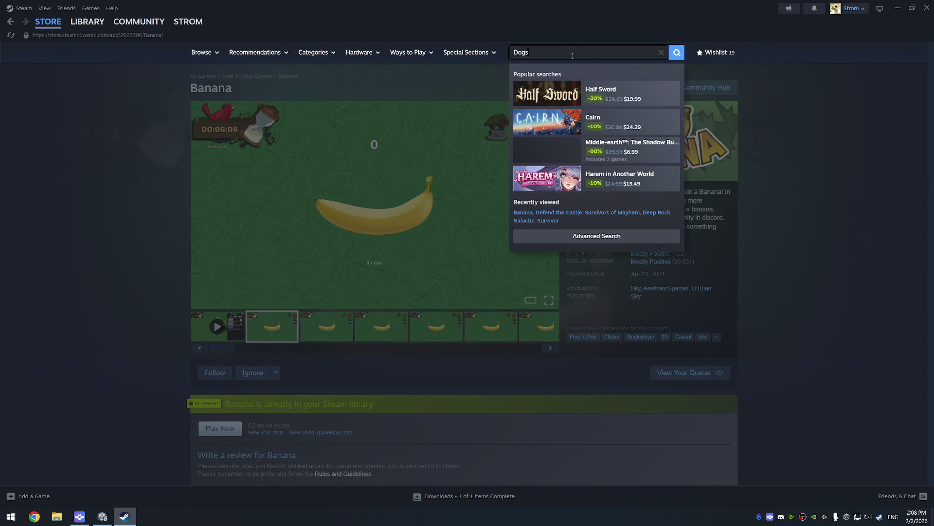
left_click(676, 55)
left_click(295, 172)
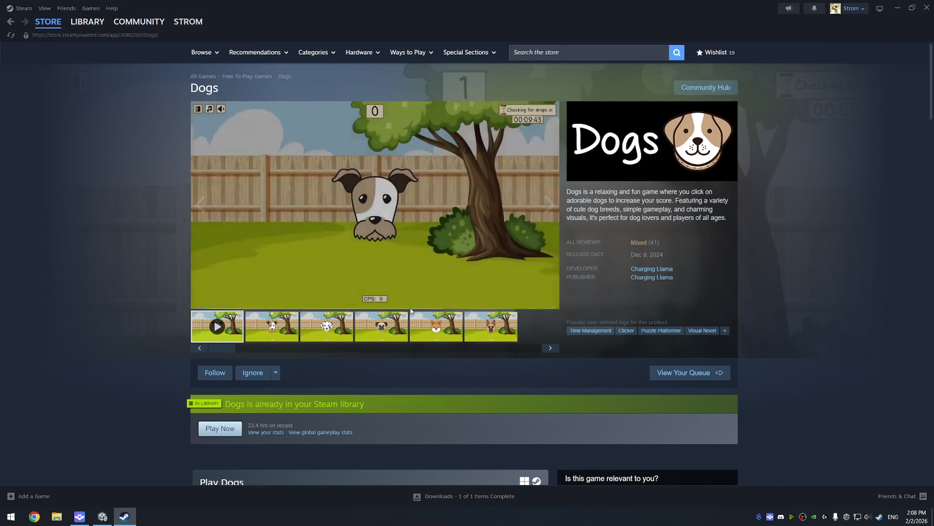
Turn up the Dogs trailer volume, watch it fullscreen to 0:35, then exit fullscreen
left_click_drag(233, 301, 263, 301)
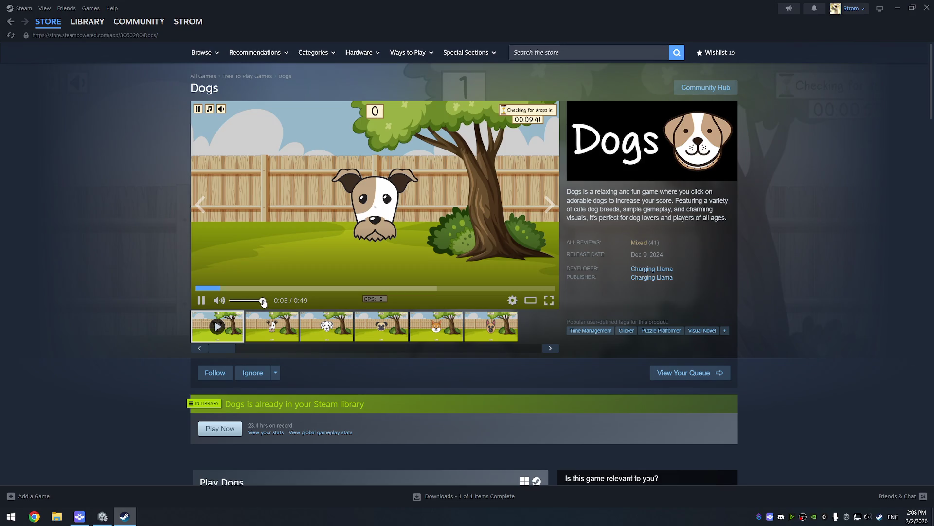
left_click(549, 299)
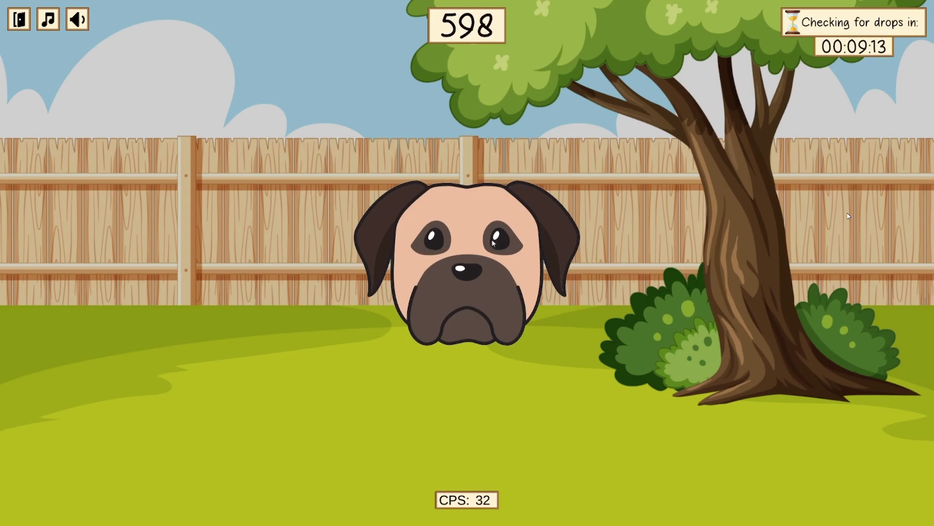
mouse_move(808, 84)
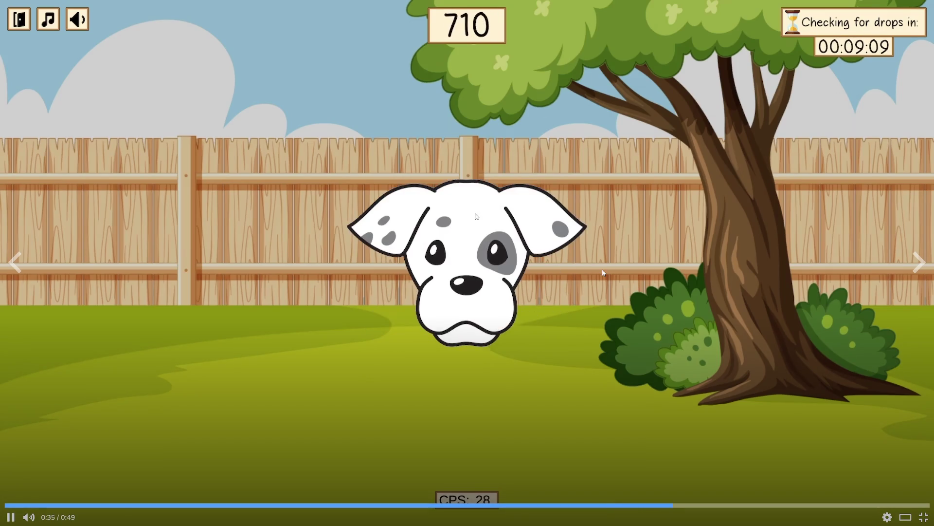
double_click(547, 263)
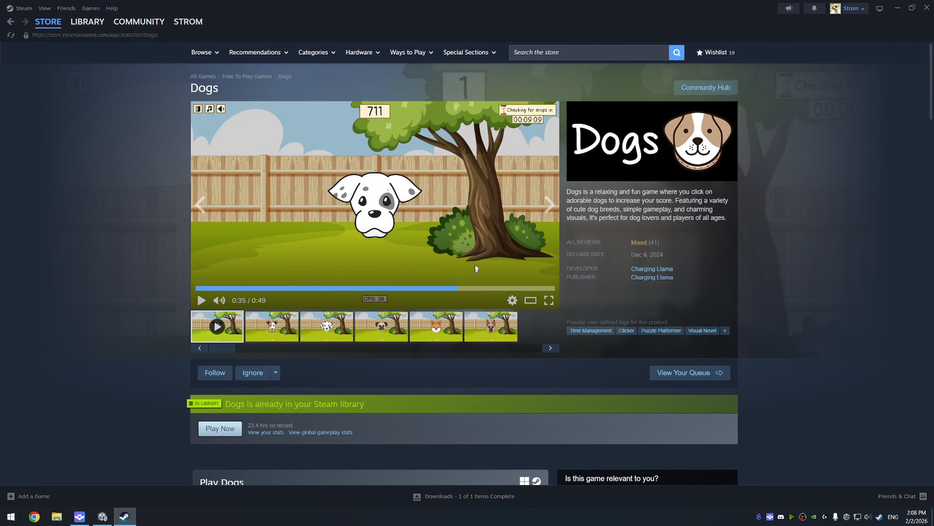
Show the German shepherd screenshot (6 of 6) enlarged in the Dogs media viewer
scroll(462, 267, "down", 3)
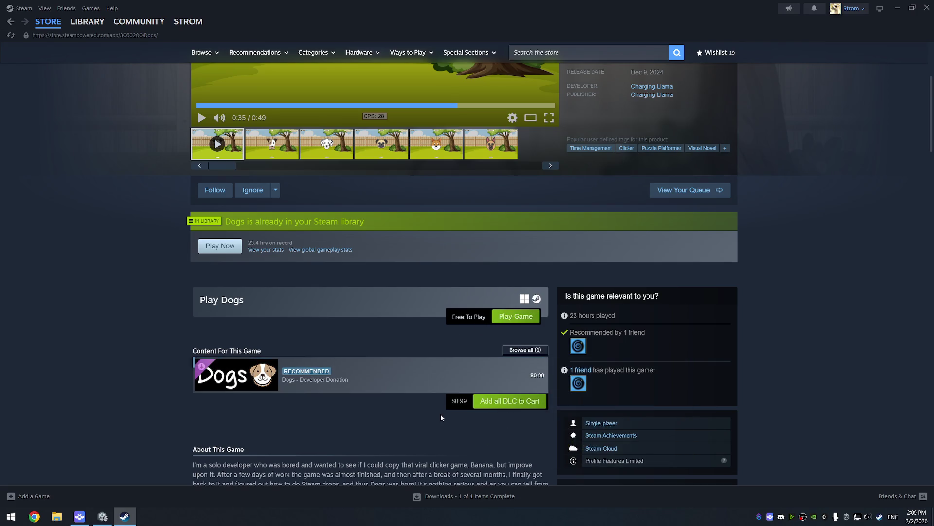
mouse_move(349, 380)
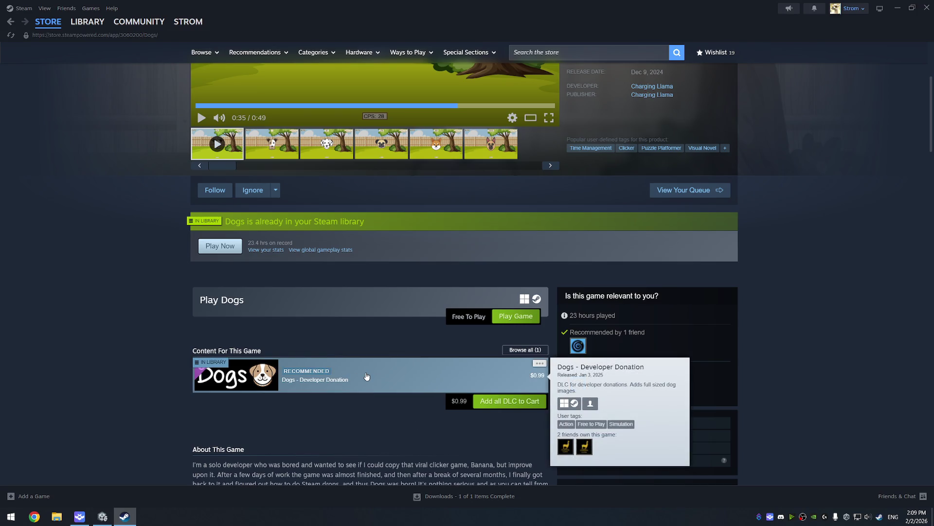
scroll(397, 349, "up", 2)
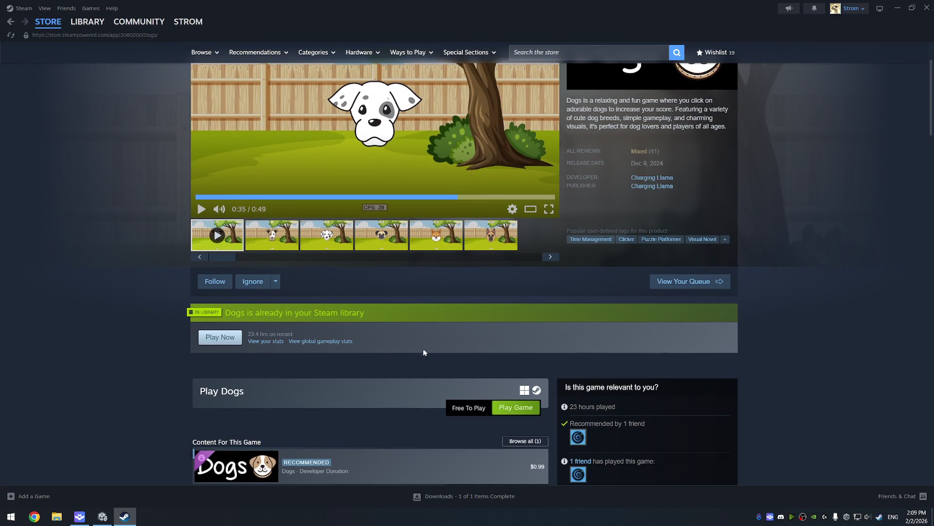
scroll(422, 359, "up", 1)
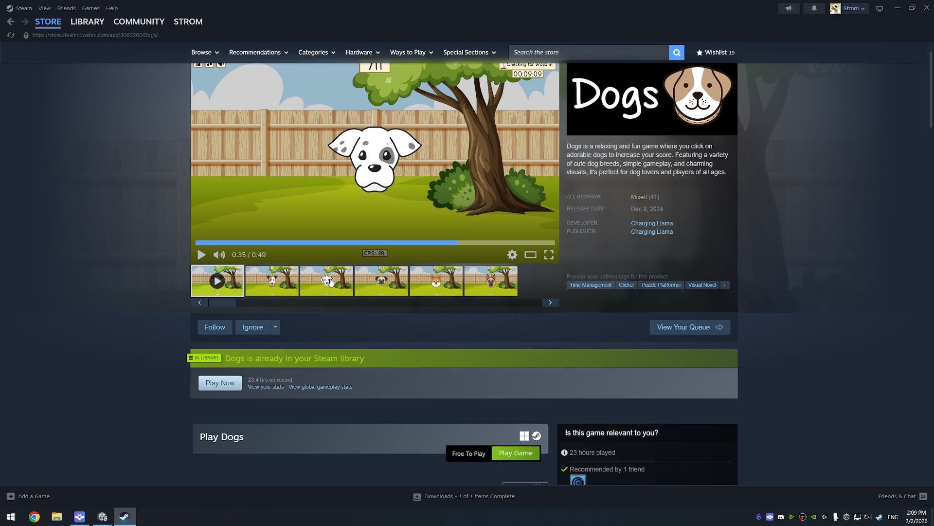
left_click(289, 294)
left_click(484, 280)
left_click(552, 303)
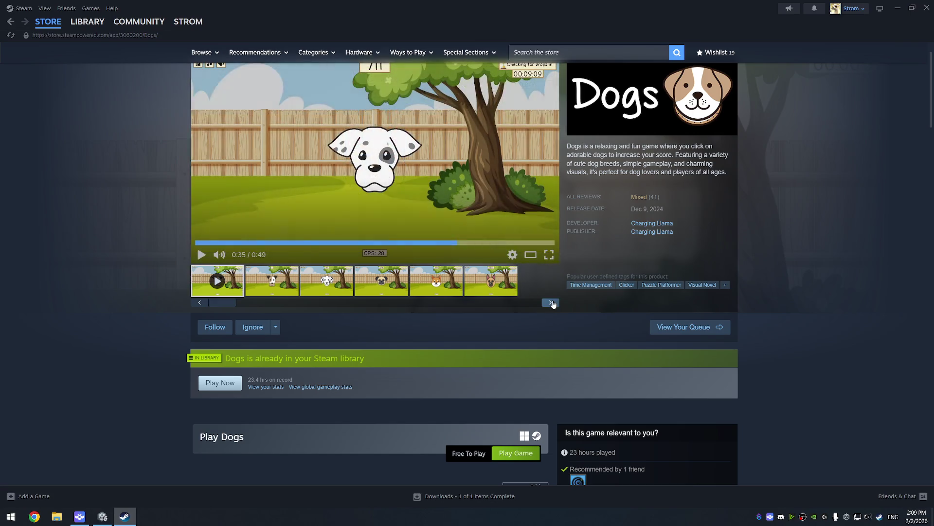
left_click(490, 287)
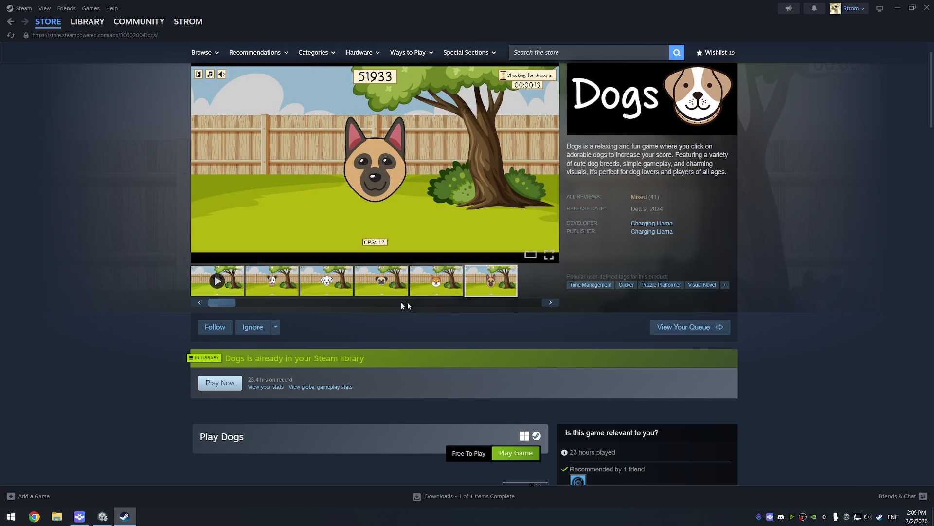
left_click(411, 241)
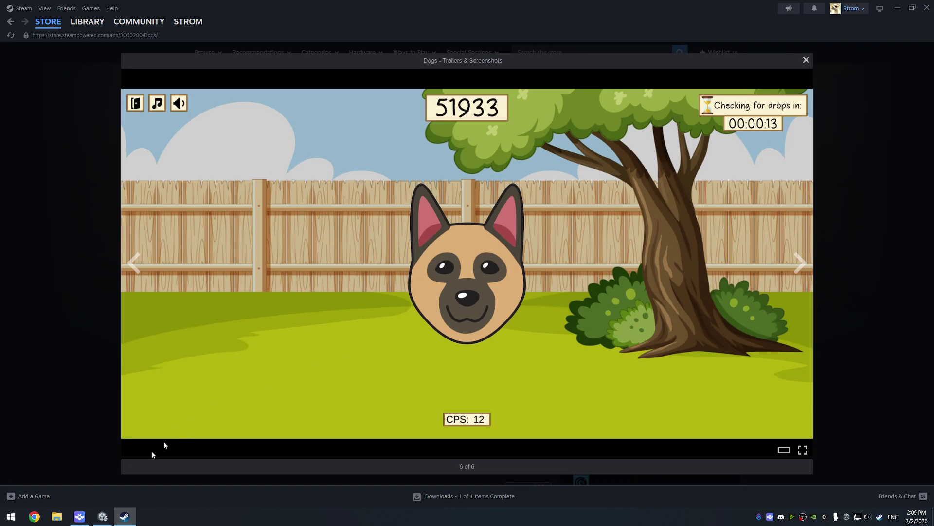
Step back through the enlarged Dogs screenshots past the Dalmatian, wrapping around to the German shepherd
left_click(140, 272)
left_click(139, 271)
left_click(139, 271)
left_click(140, 271)
left_click(140, 271)
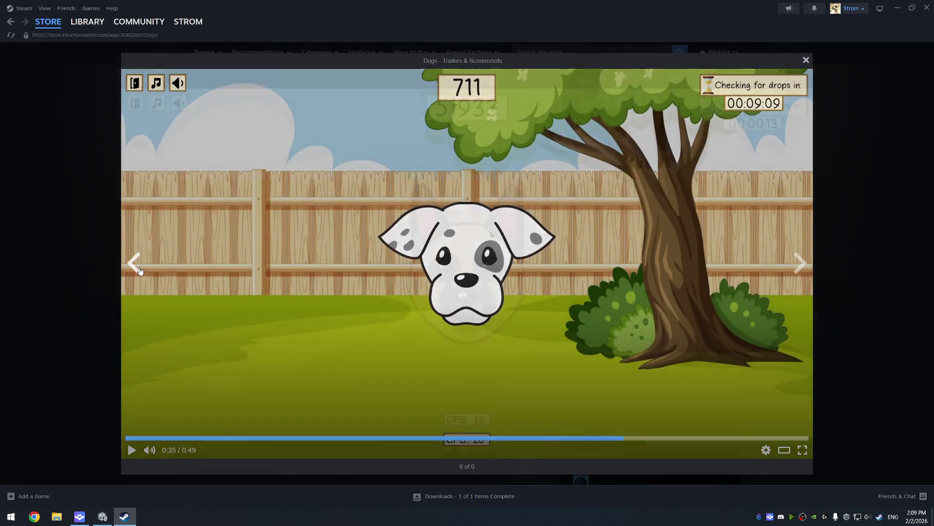
left_click(140, 271)
Watch the trailer from 0:12, pausing and resuming it, then close the enlarged viewer
left_click(801, 263)
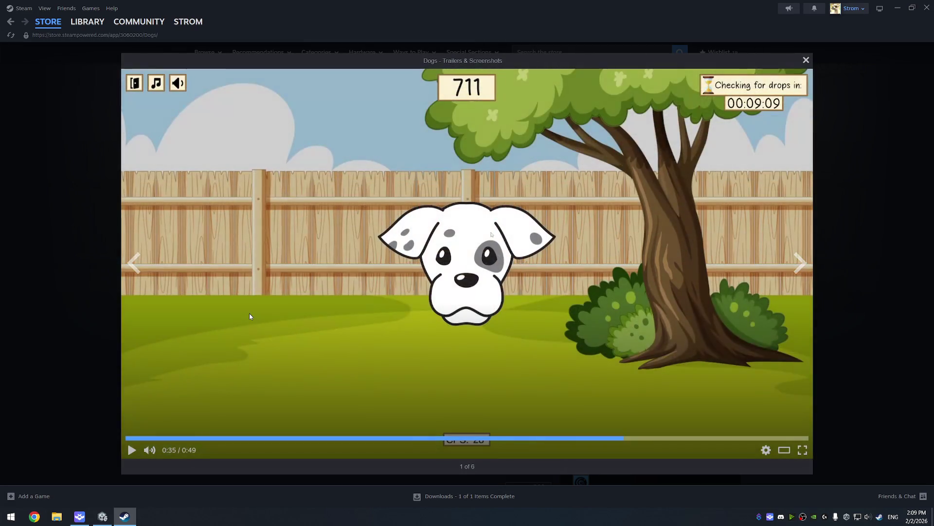
left_click(298, 439)
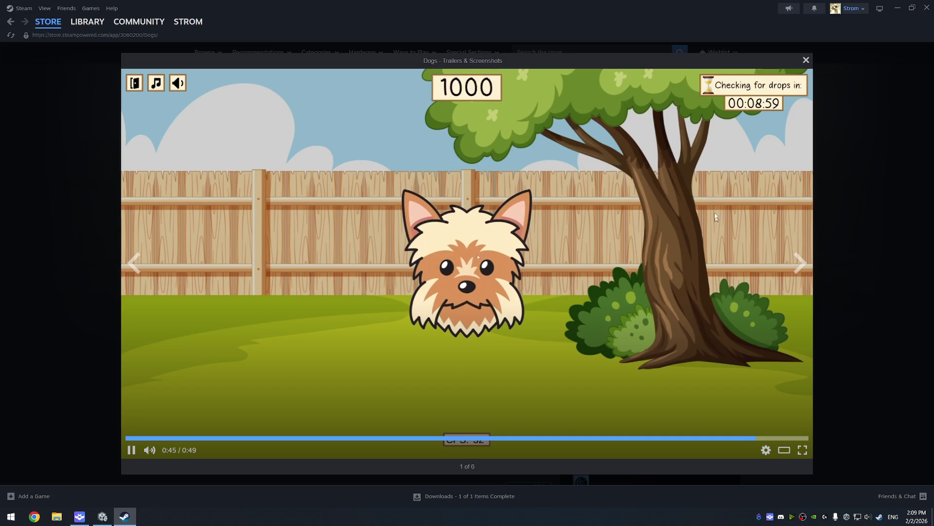
left_click(602, 238)
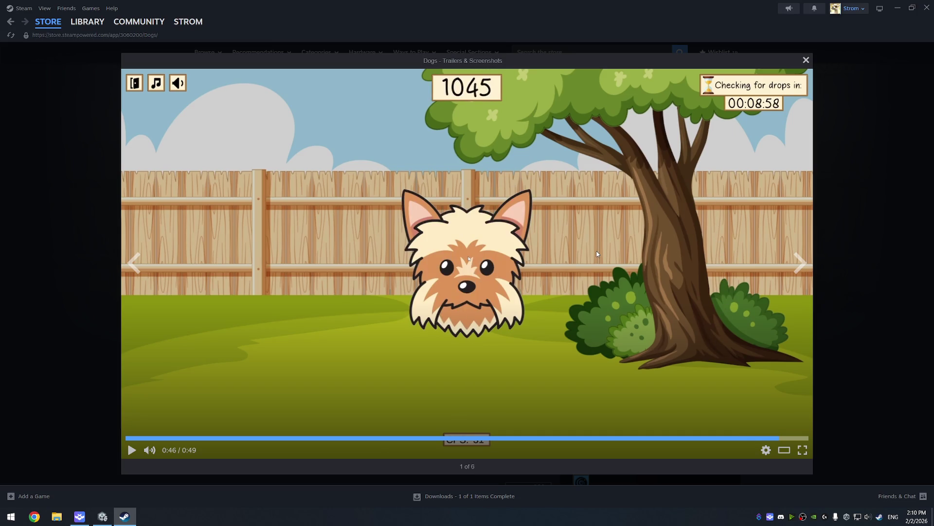
left_click(714, 245)
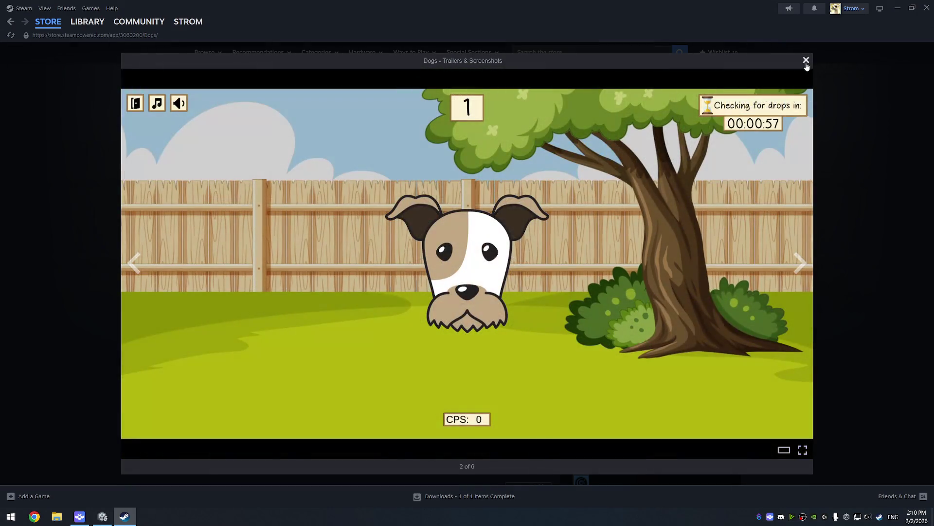
left_click(806, 60)
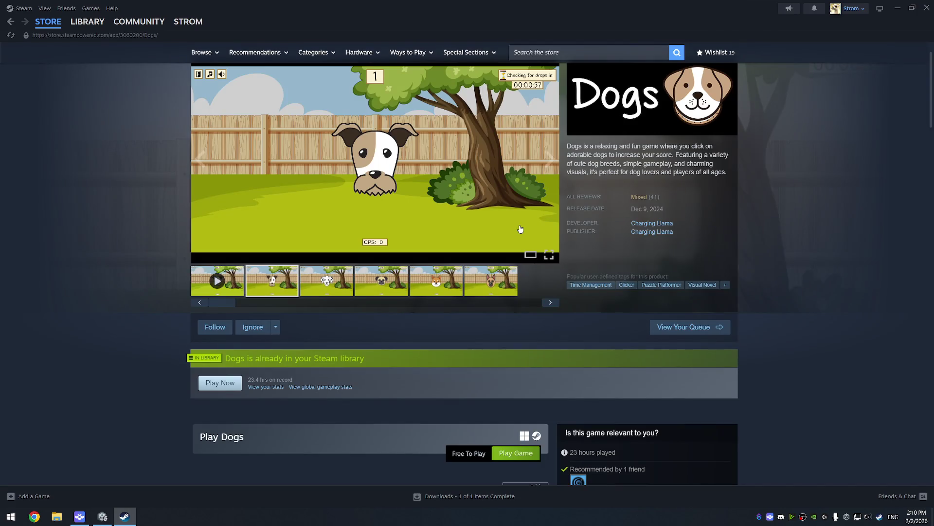
left_click(103, 520)
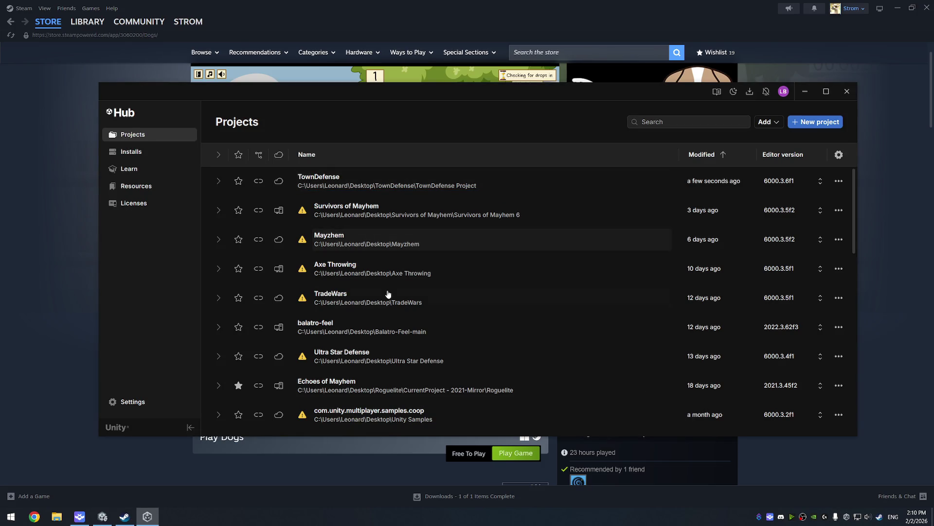
Find the Dogs project in Unity Hub and open it with the installed 6000.3.6f1 editor, confirming the version change
left_click(420, 272)
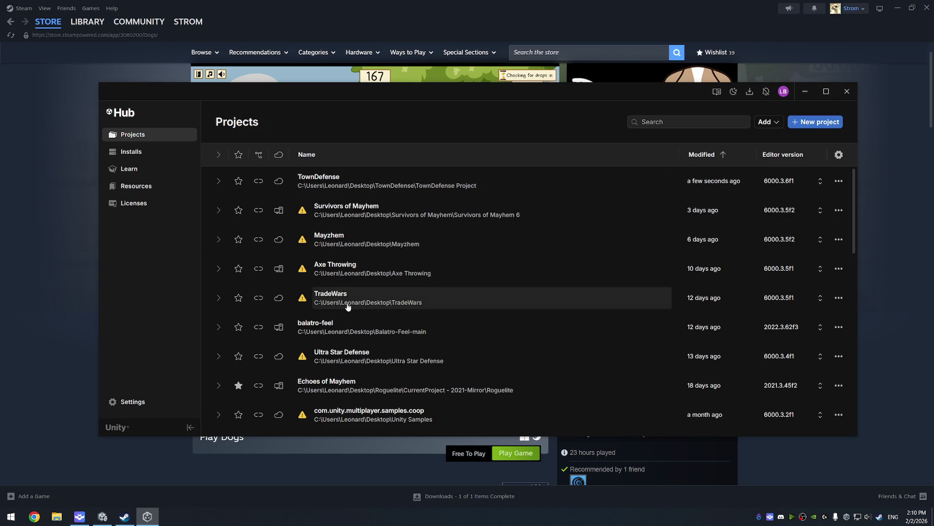
scroll(349, 311, "down", 2)
scroll(348, 311, "down", 7)
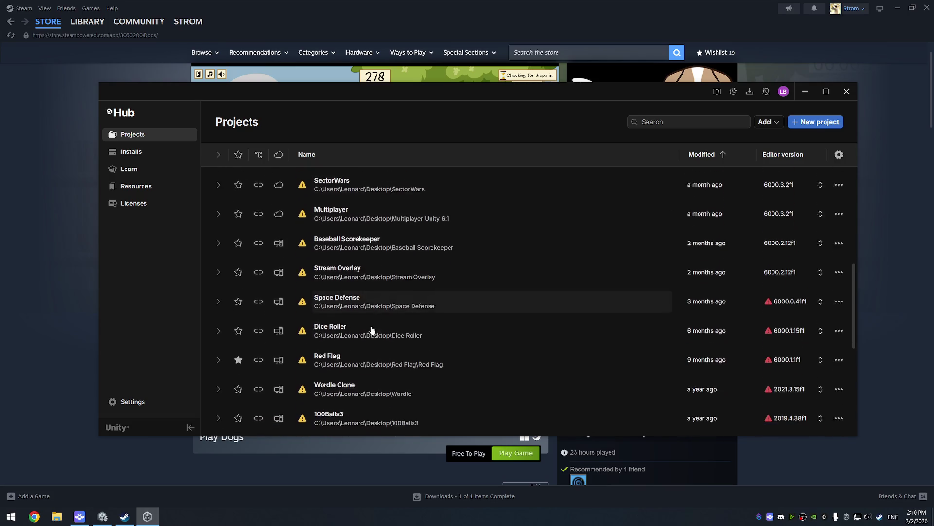
scroll(372, 326, "down", 2)
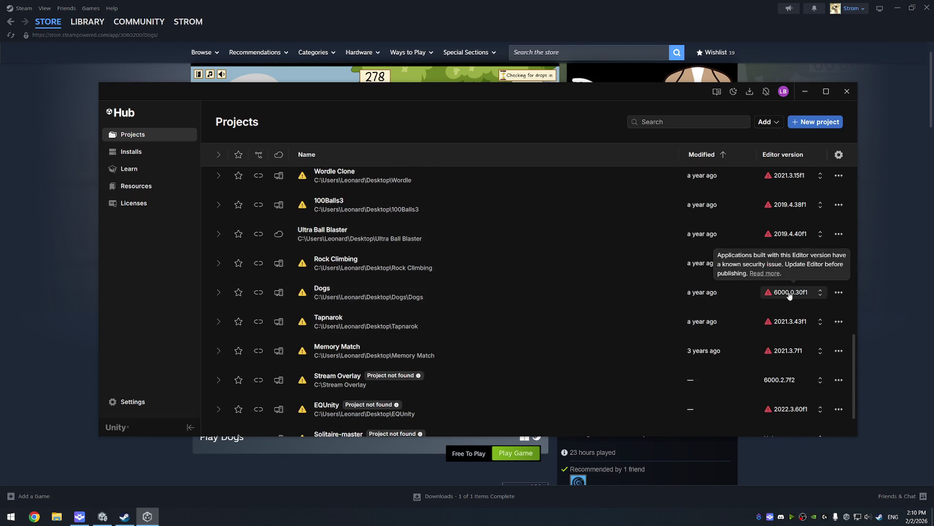
left_click(790, 294)
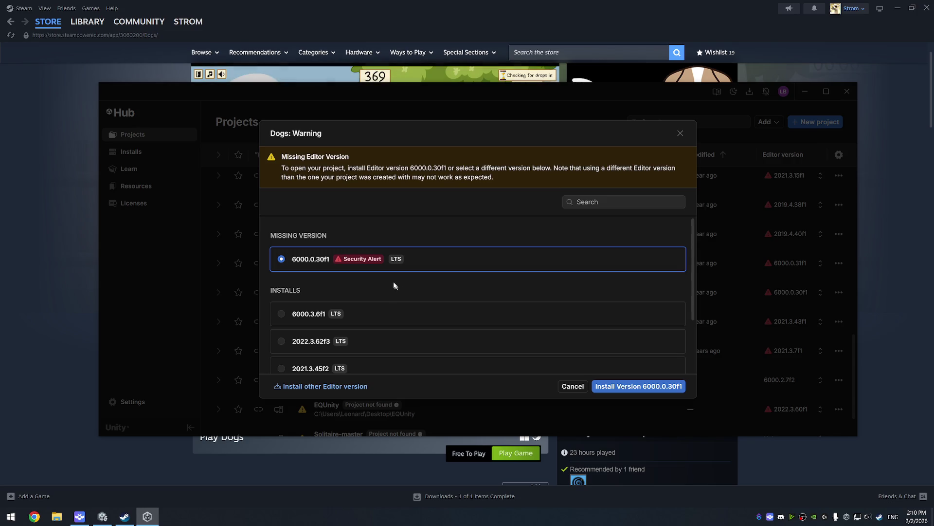
scroll(371, 289, "down", 2)
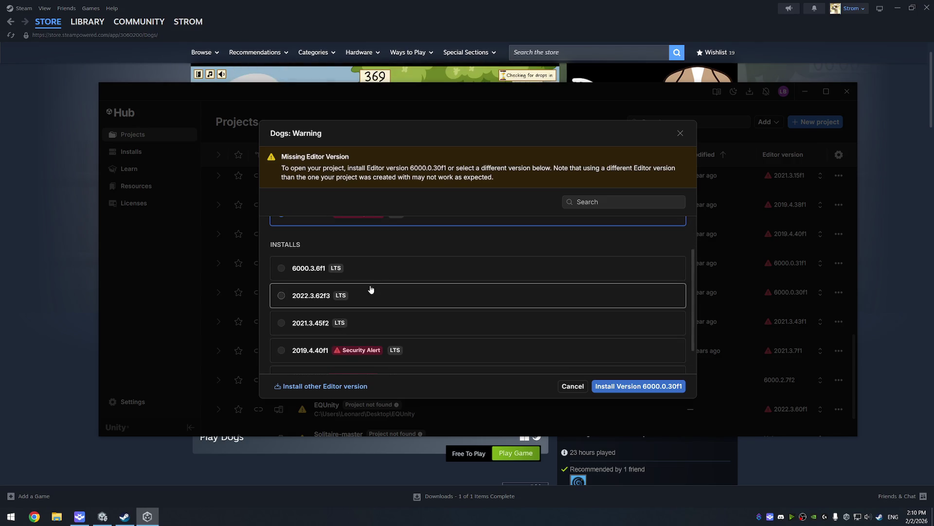
left_click(395, 273)
left_click(666, 387)
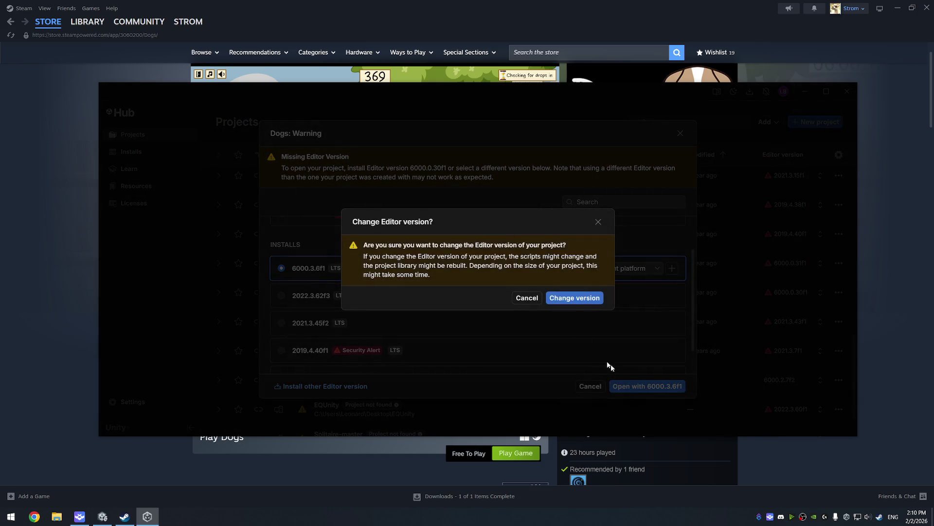
left_click(582, 298)
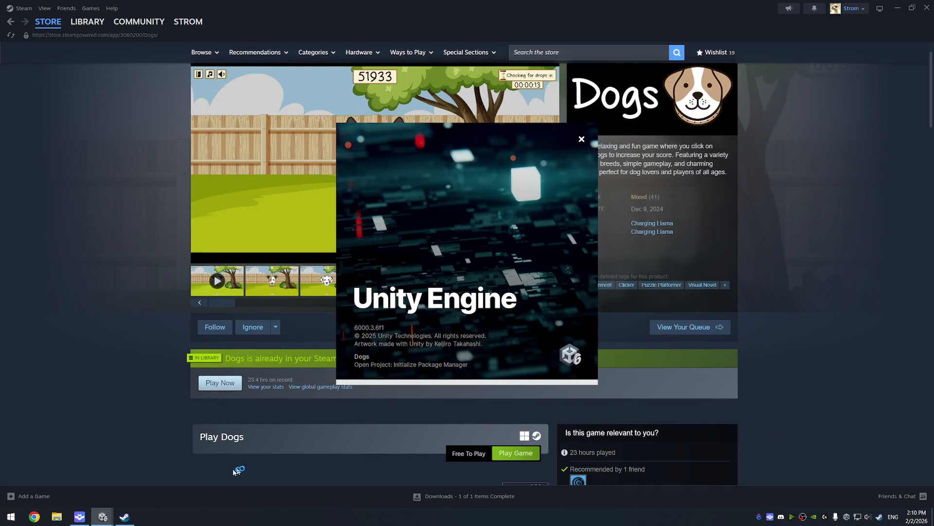
left_click(846, 517)
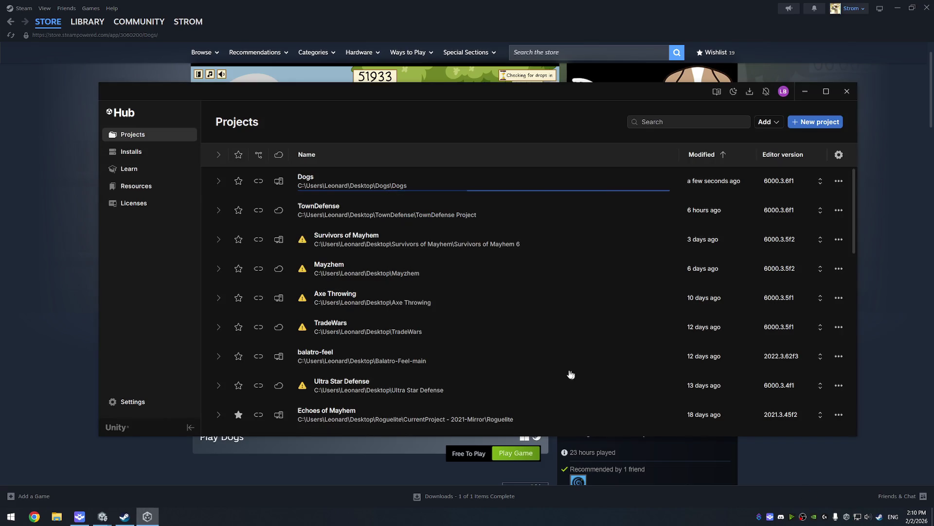
Continue the Dogs project upgrade, pause the store trailer, and confirm the Auto Graphics API notice
scroll(418, 263, "down", 10)
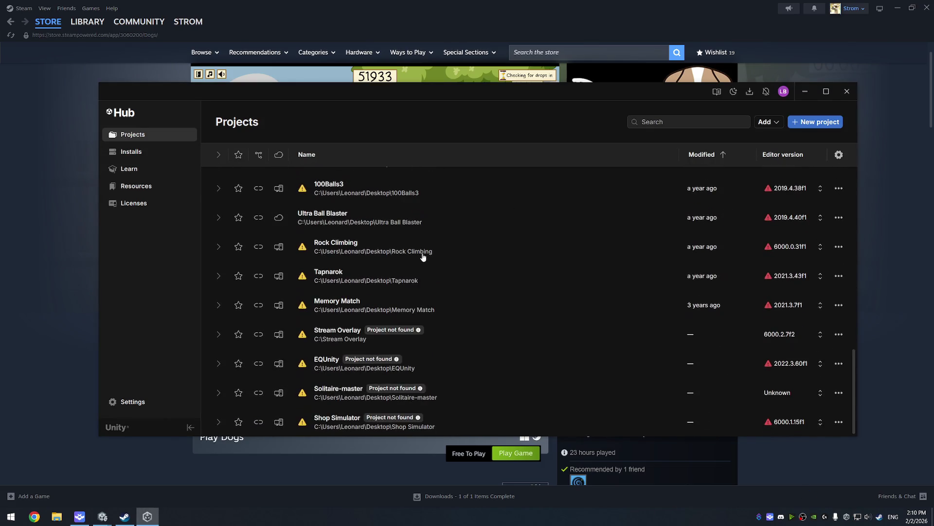
scroll(423, 260, "up", 10)
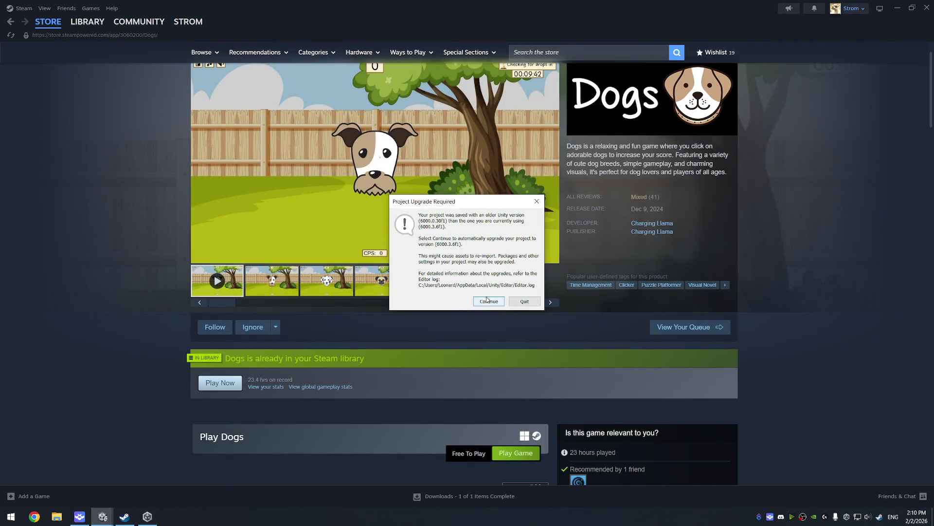
left_click(488, 300)
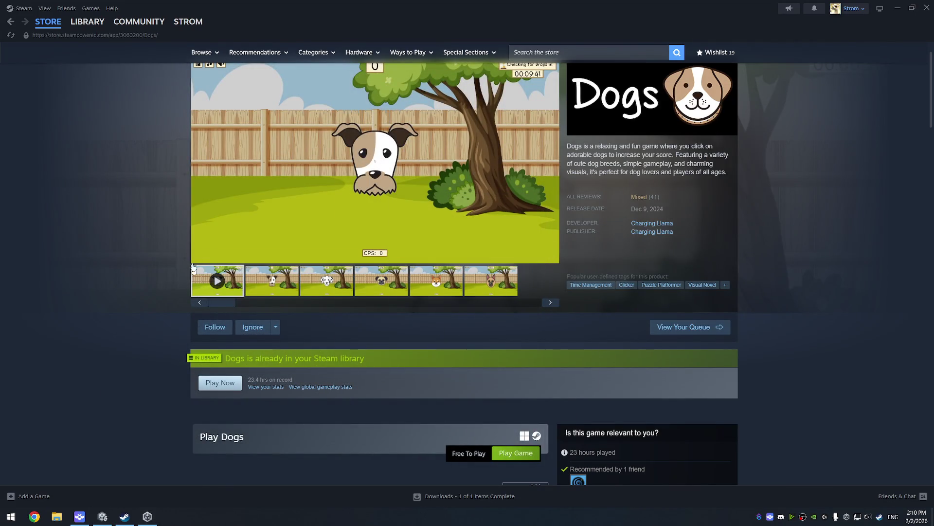
left_click(200, 255)
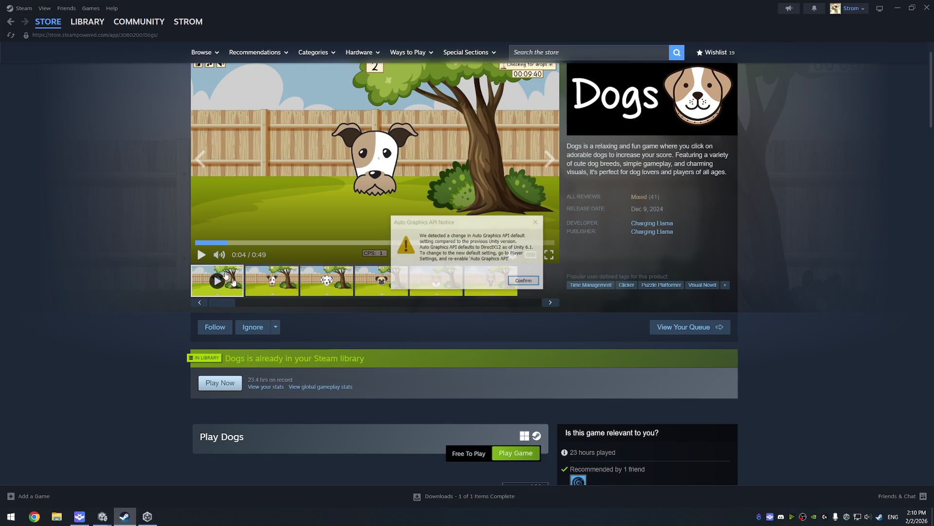
left_click(524, 281)
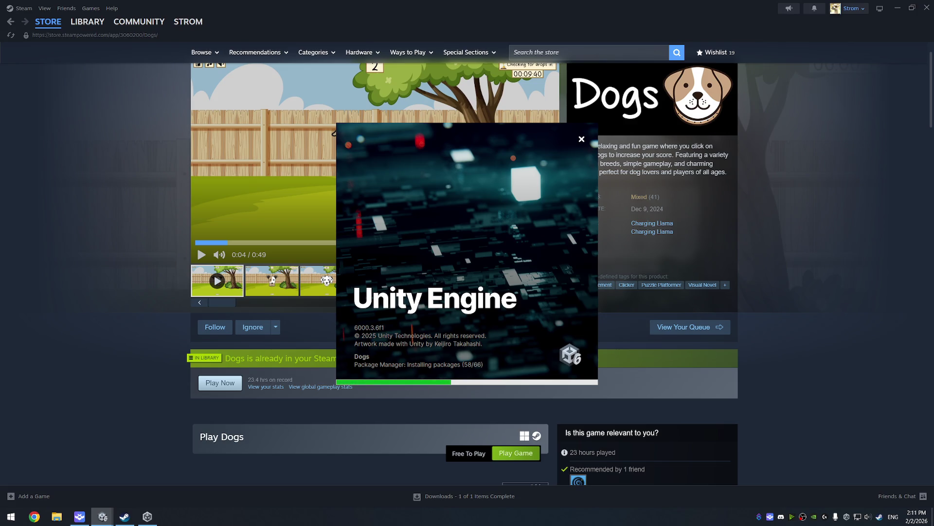
mouse_move(640, 200)
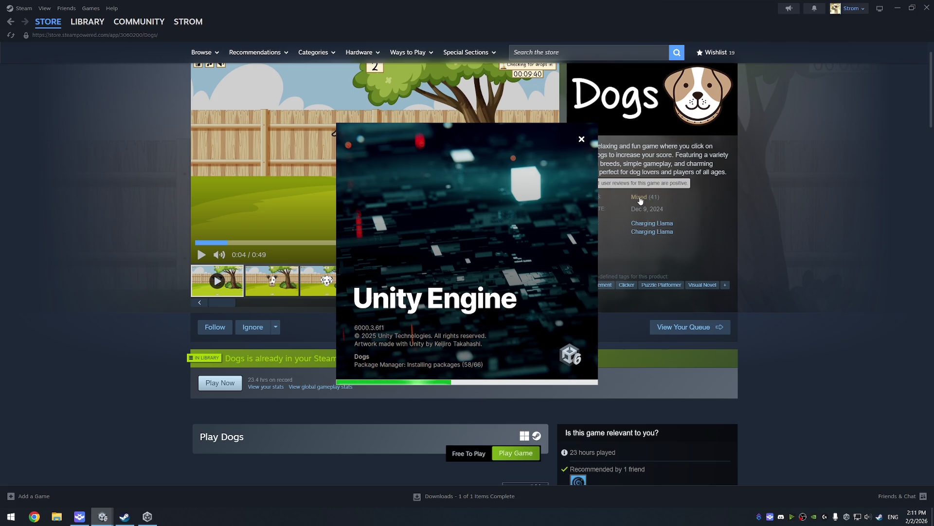
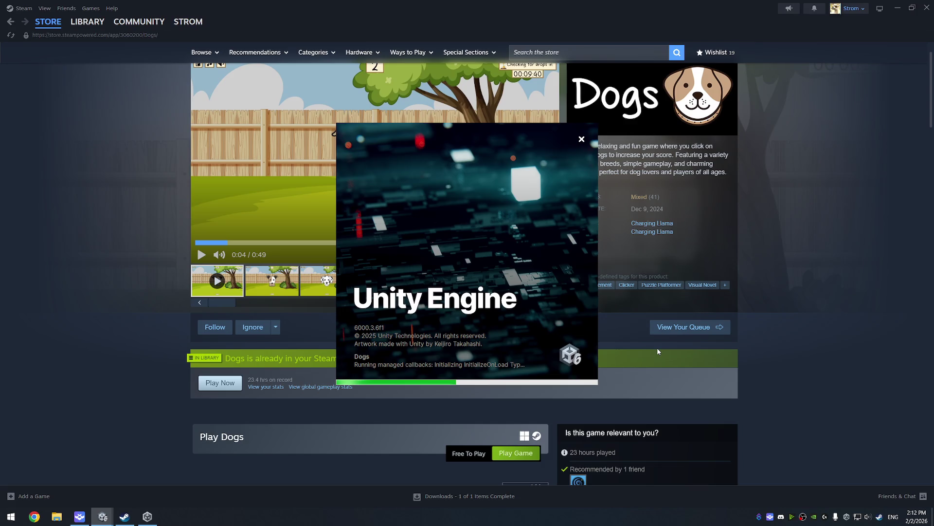
From Charging Llama's games, open the Survivors of Mayhem store page, play its trailer, then close Steam
left_click(644, 224)
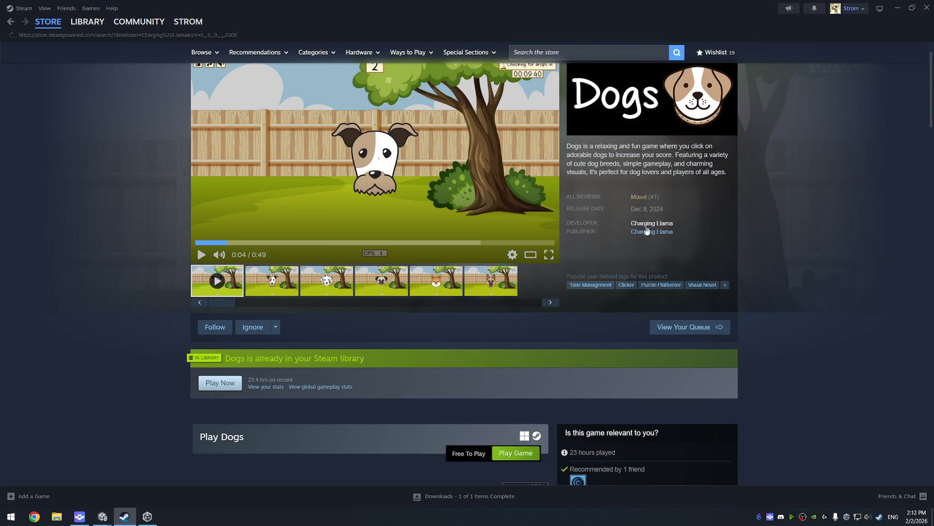
mouse_move(362, 182)
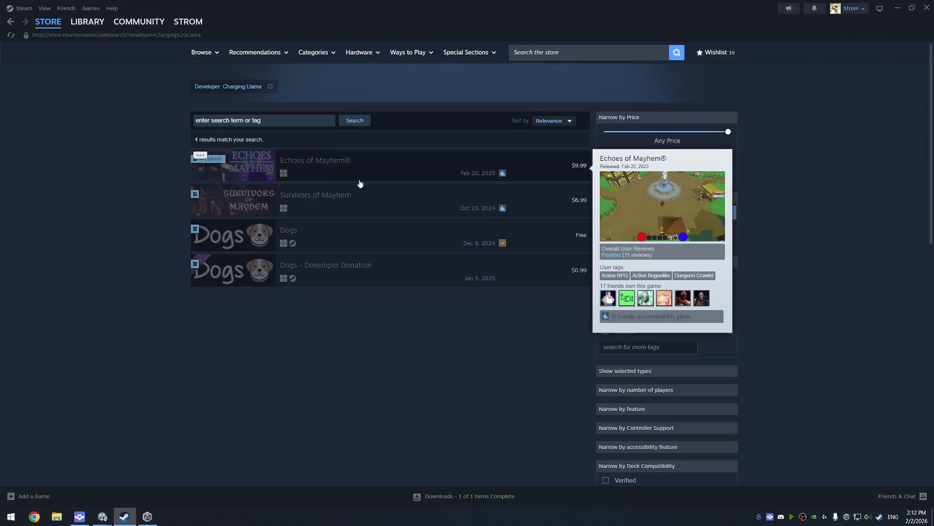
mouse_move(350, 205)
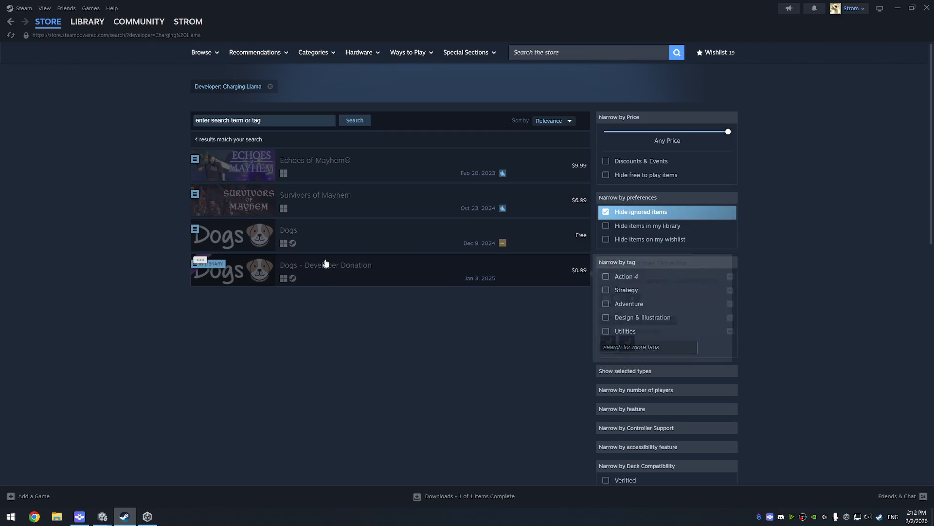
mouse_move(243, 234)
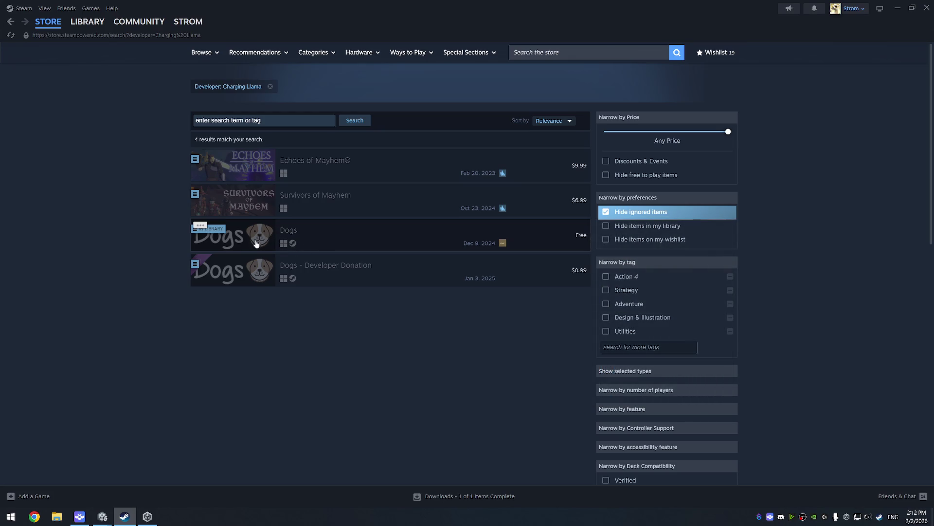
mouse_move(319, 197)
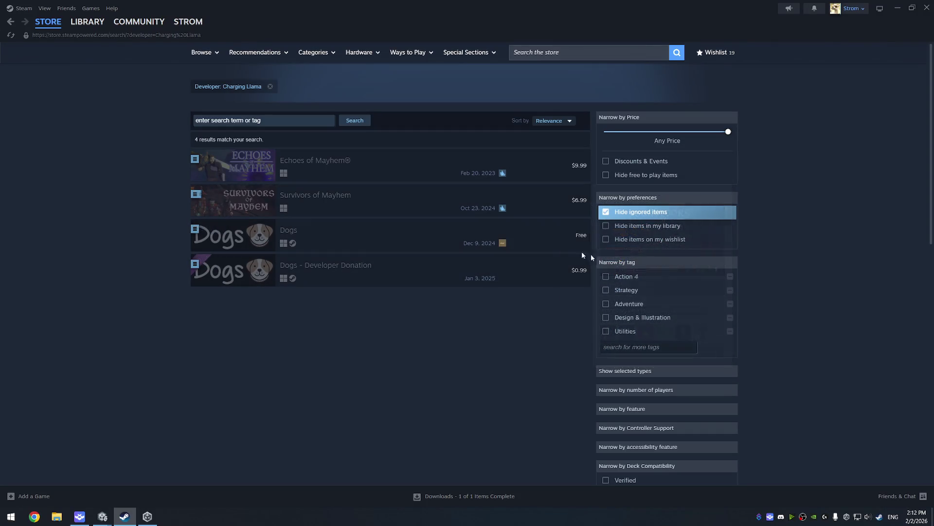
left_click(395, 200)
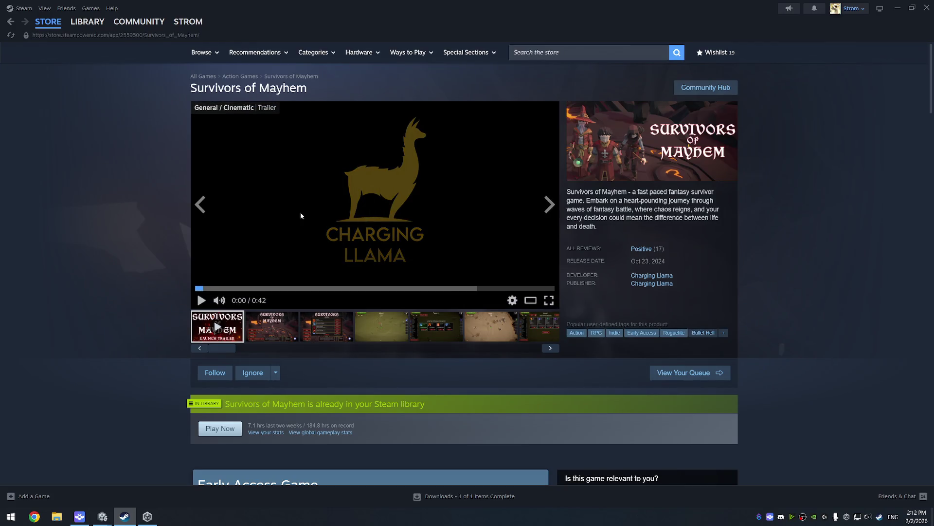
left_click(219, 291)
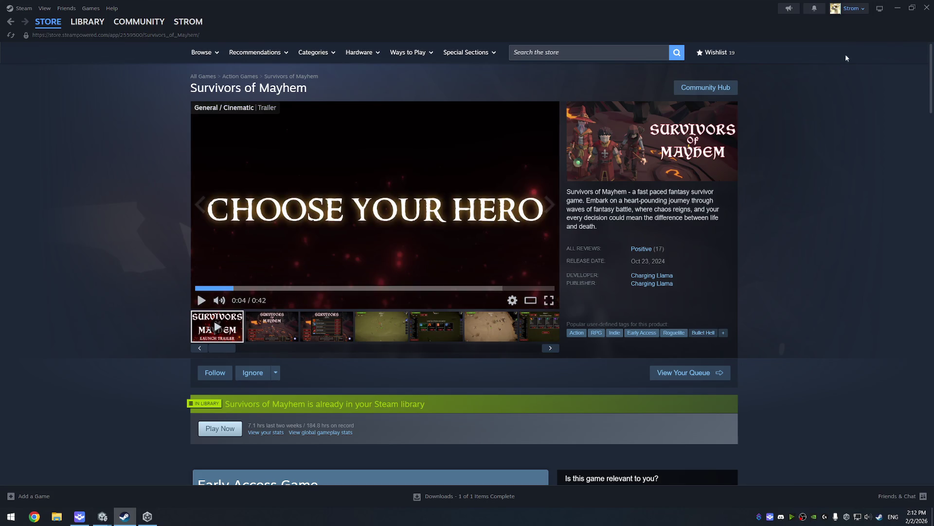
left_click(930, 8)
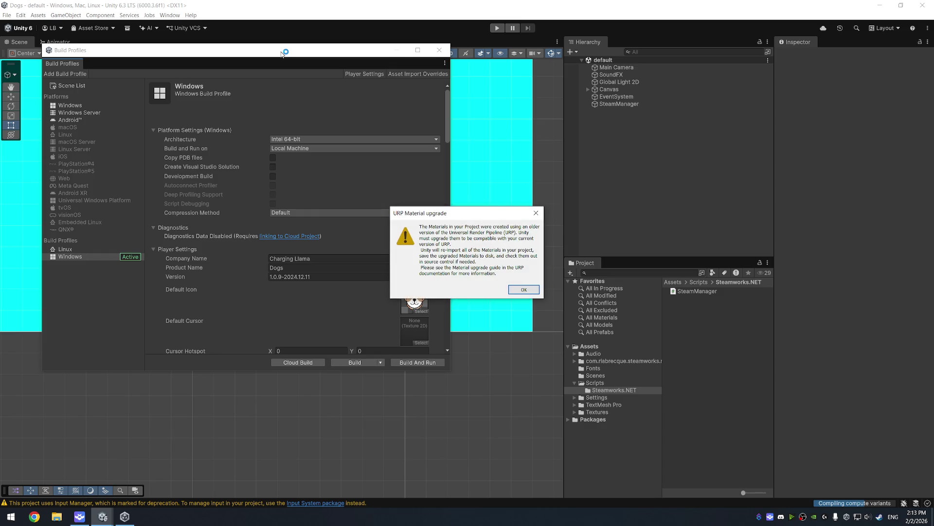
Accept the URP material upgrade notice and close Build Profiles to reveal the Dogs scene
left_click(536, 213)
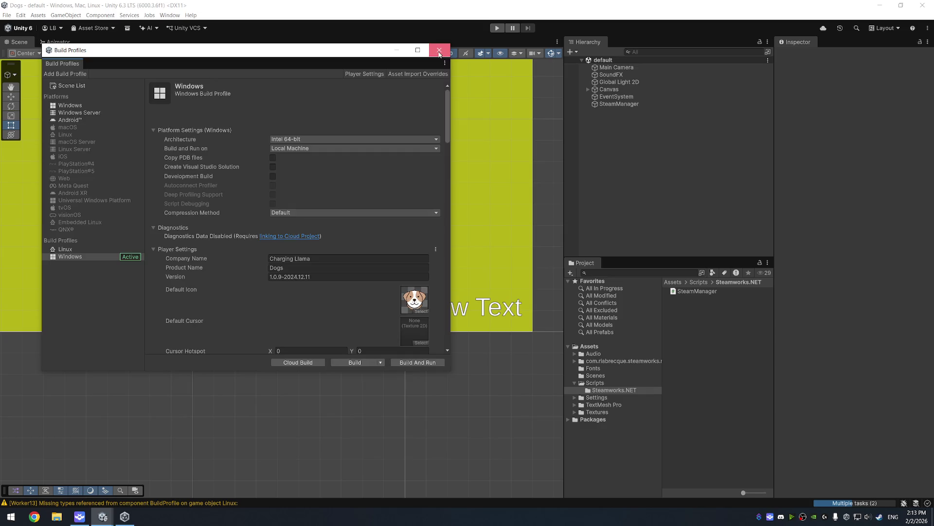
left_click(439, 52)
scroll(330, 162, "down", 3)
scroll(253, 111, "up", 3)
scroll(440, 279, "down", 5)
scroll(460, 246, "up", 2)
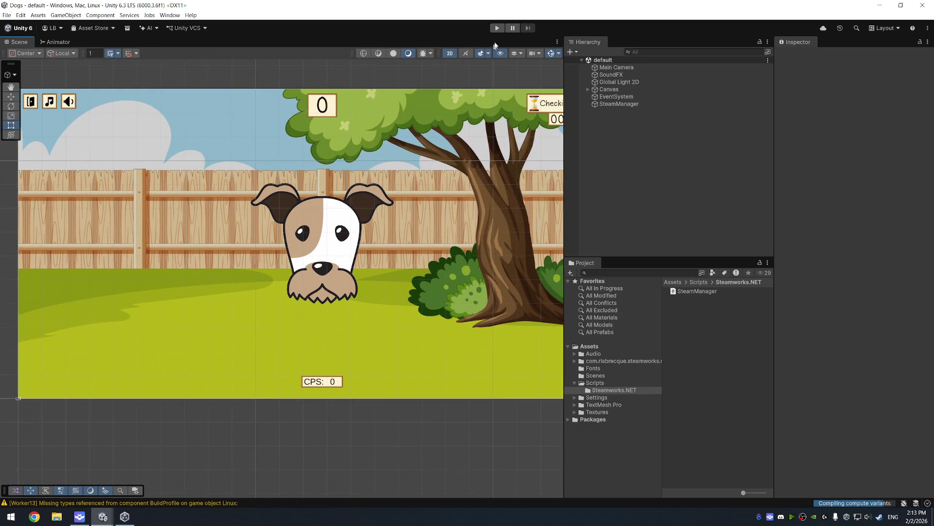
Run the dog game and inspect Canvas, DontDestroyOnLoad, Drops Panel, Dog Image and SoundFX objects
left_click(497, 28)
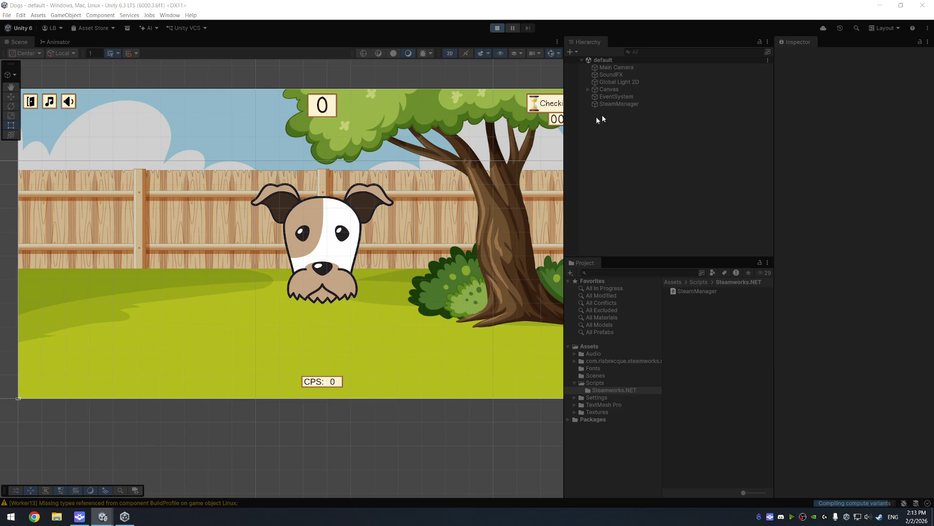
left_click(609, 90)
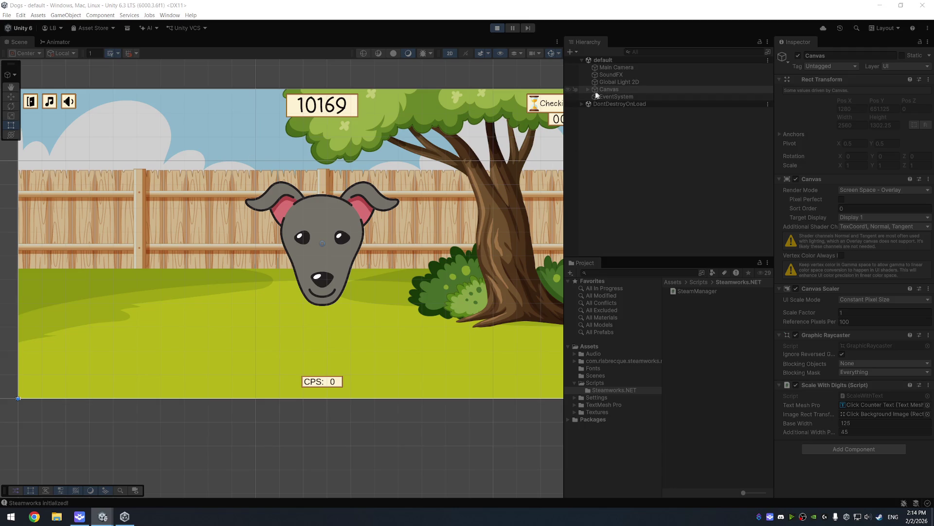
left_click(589, 90)
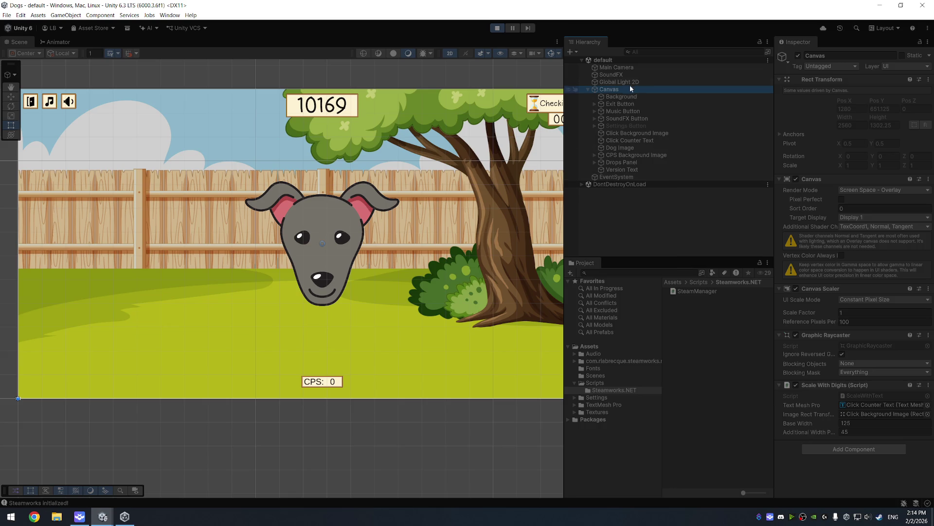
left_click(582, 185)
left_click(638, 191)
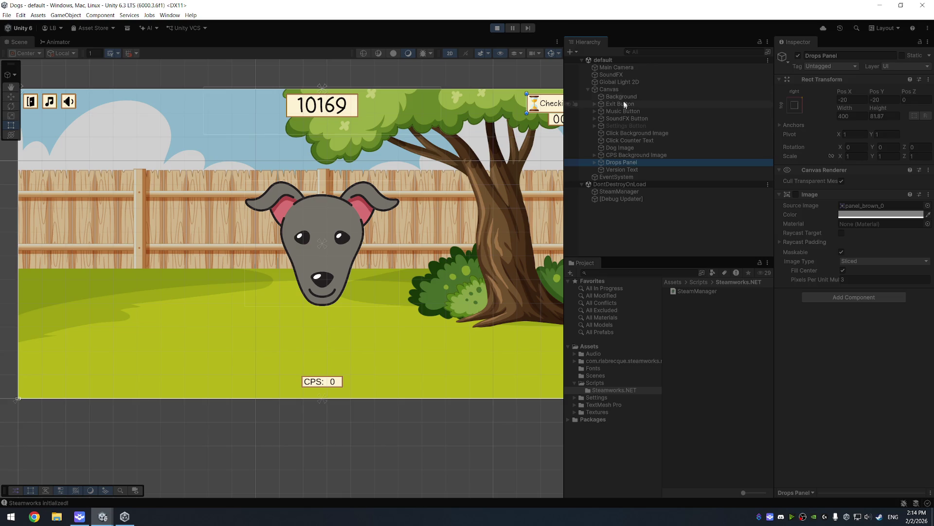
left_click(350, 212)
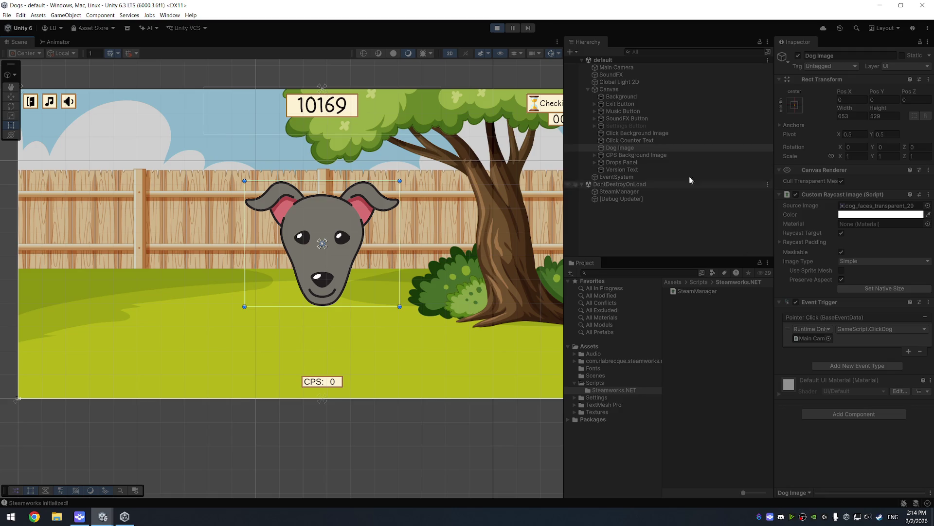
left_click(623, 89)
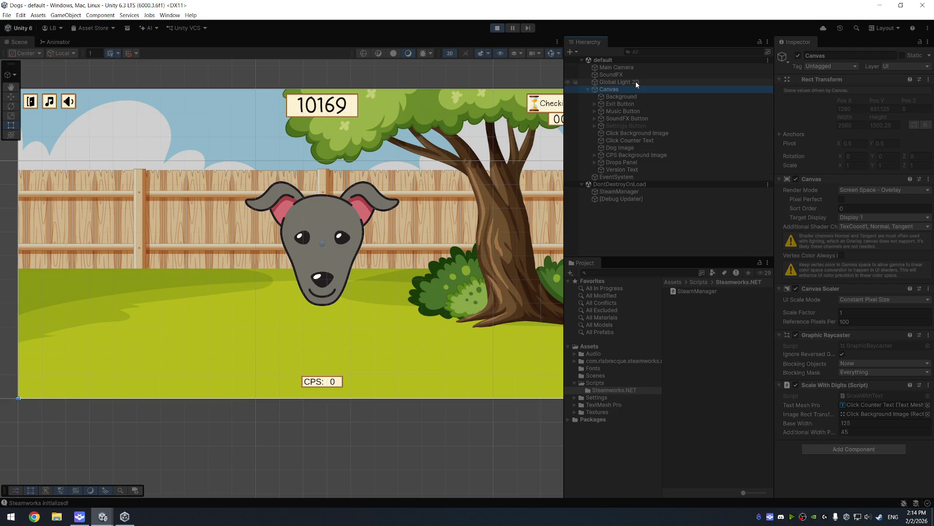
left_click(637, 75)
Expand the Main Camera's Dog Faces list and locate its first sprite in the project
left_click(647, 68)
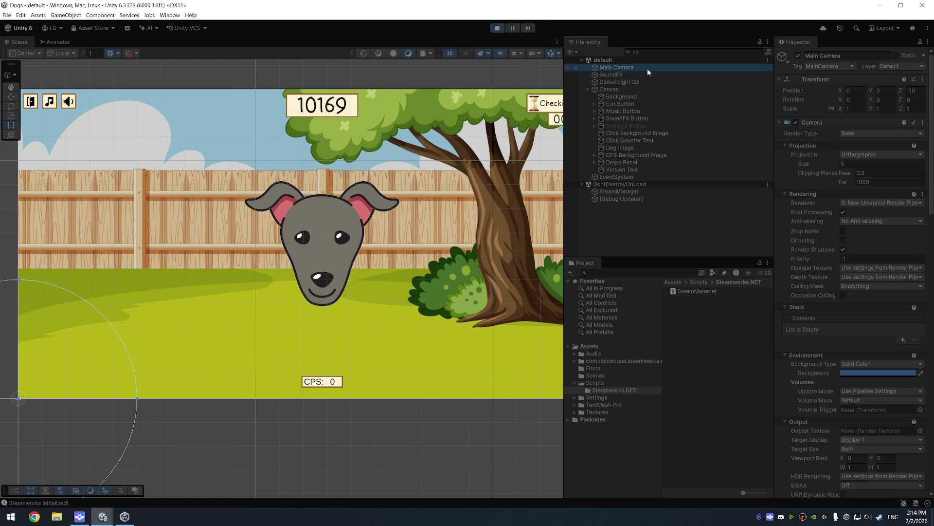
scroll(857, 300, "down", 5)
scroll(856, 300, "down", 5)
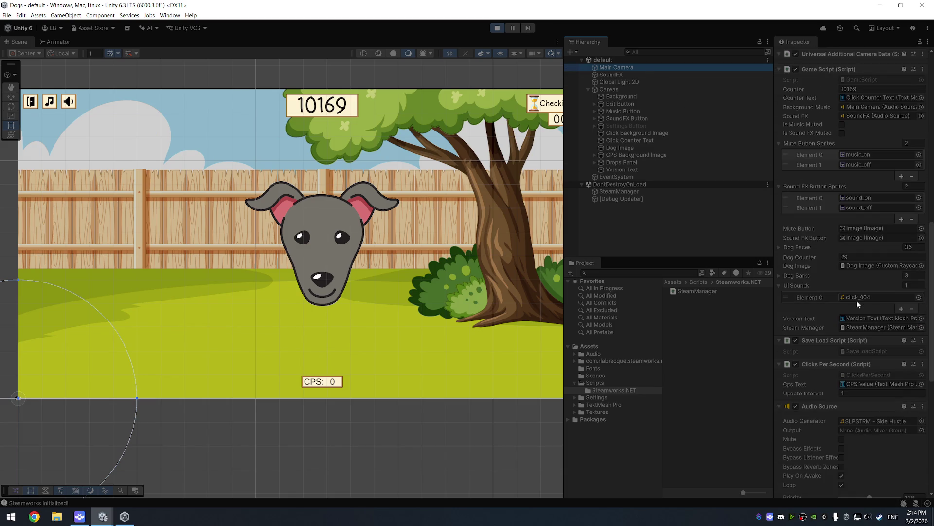
left_click(779, 247)
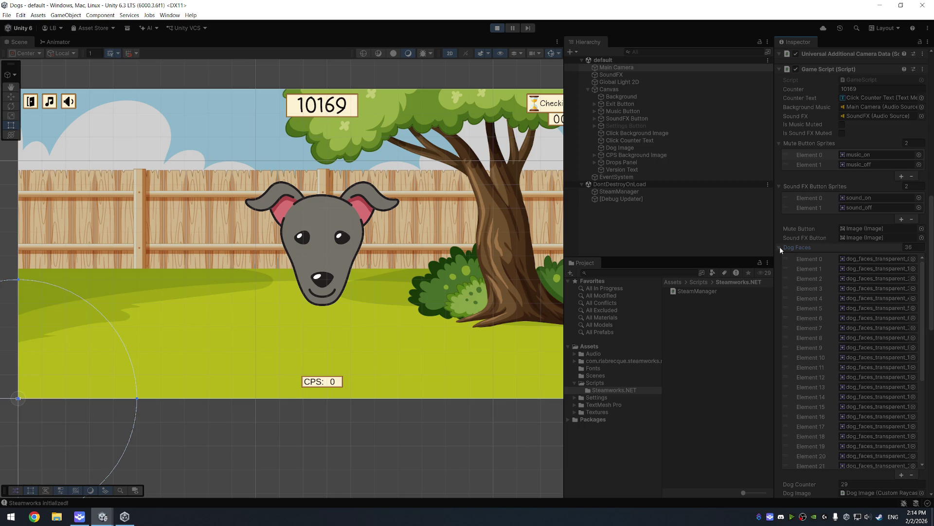
left_click(853, 257)
Preview dog_faces_transparent_0 large and step through the dog face sprites to the last one
left_click(701, 335)
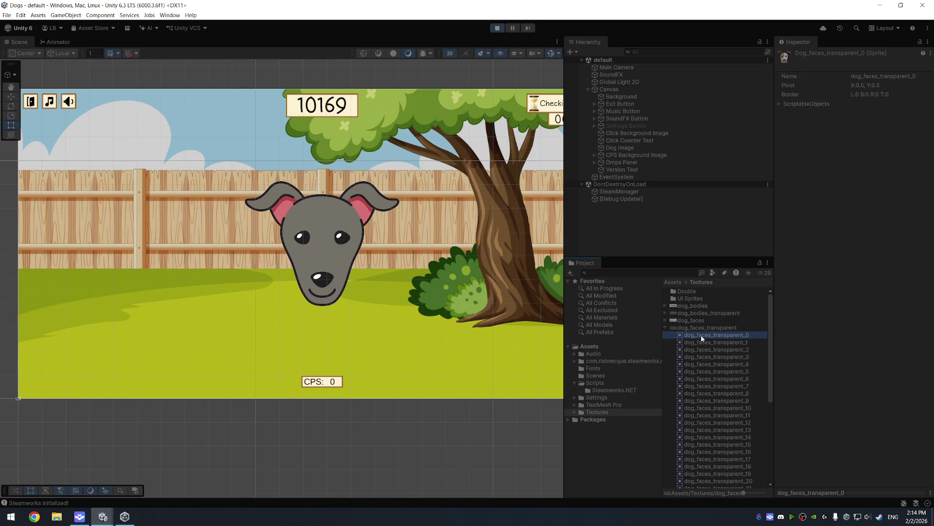
left_click(867, 493)
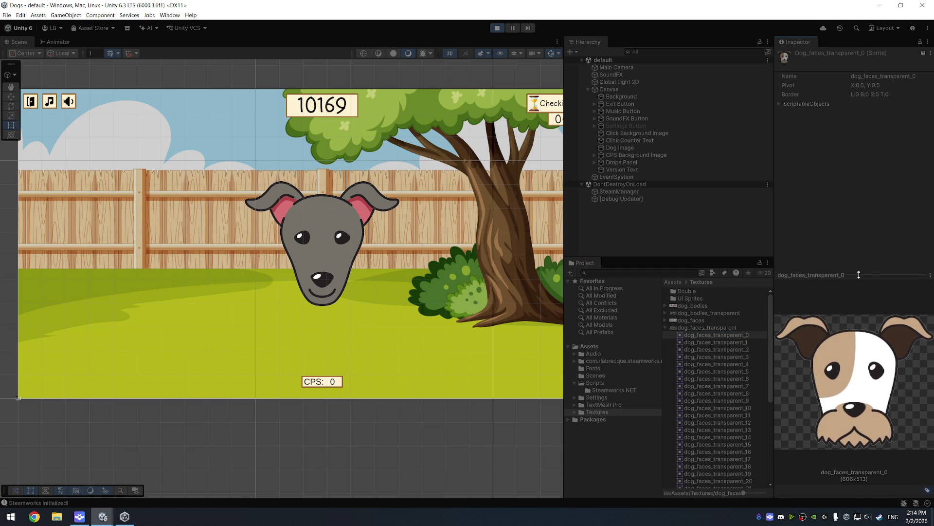
key("Down")
key("Up")
key("Down")
key("Down")
key("Down")
key("Down")
key("Down")
key("Down")
key("Down")
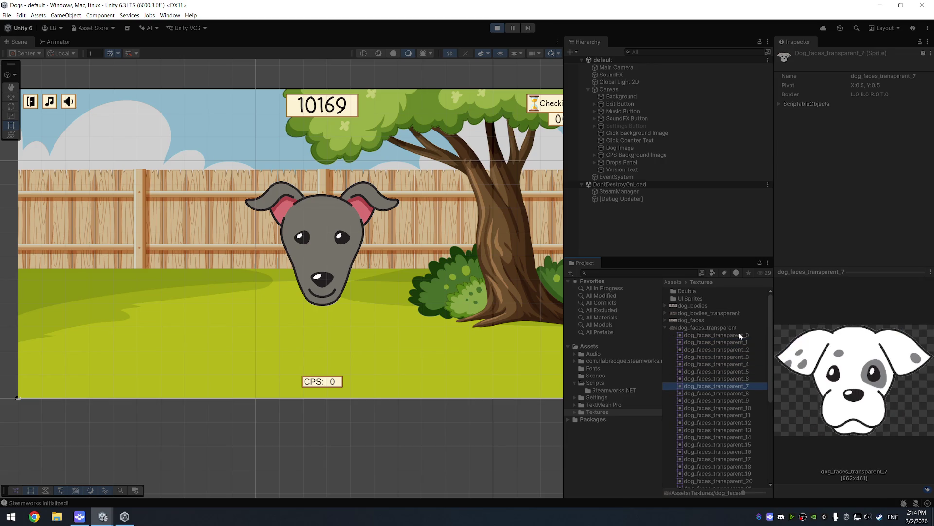
key("Down")
key("Down")
key("Down")
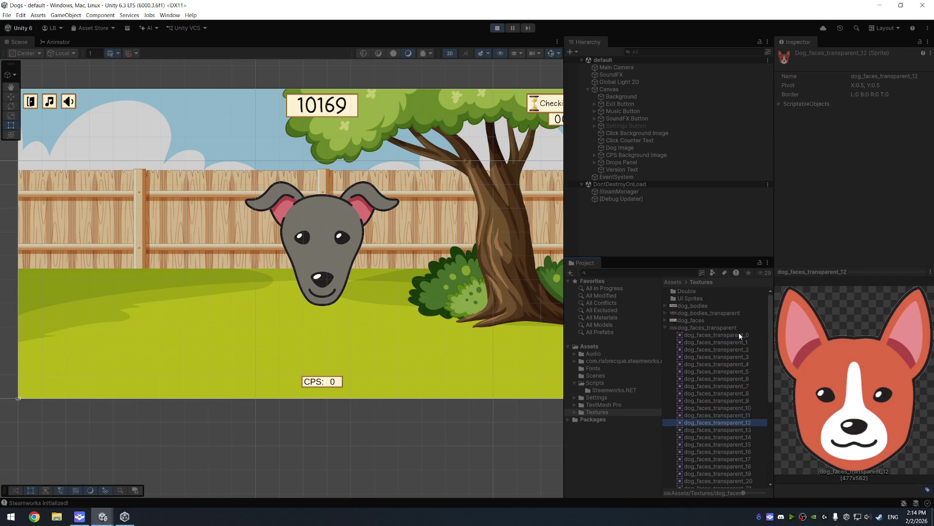
key("Down")
key("Down")
key("Down")
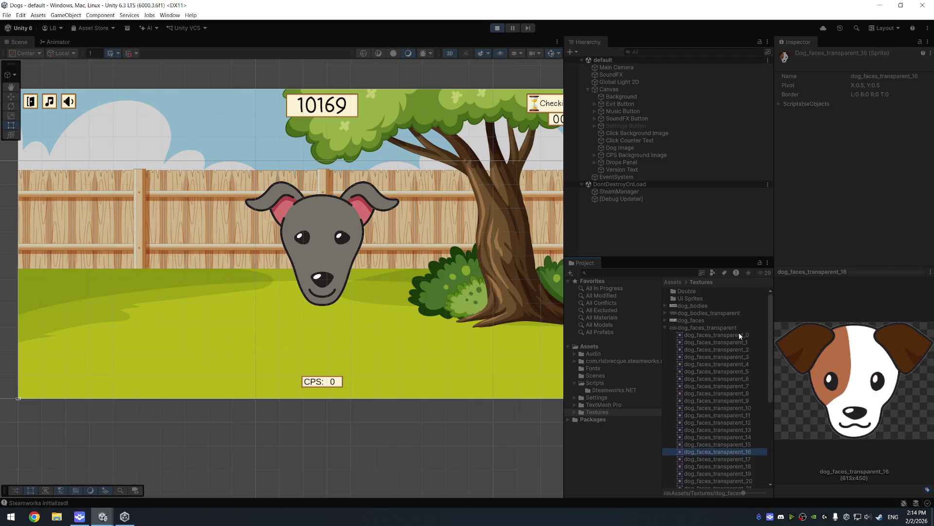
key("Down")
key("Down")
key("Down")
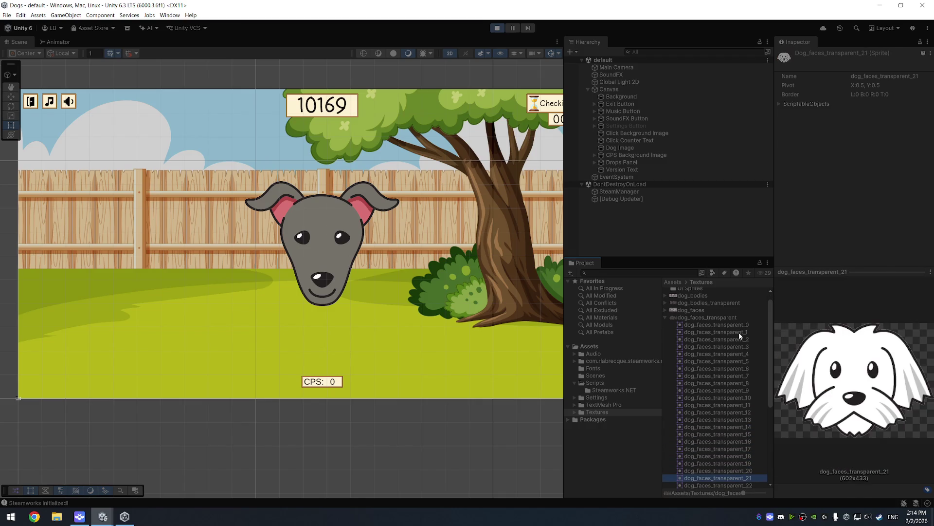
key("Down")
key("Down")
key("Down")
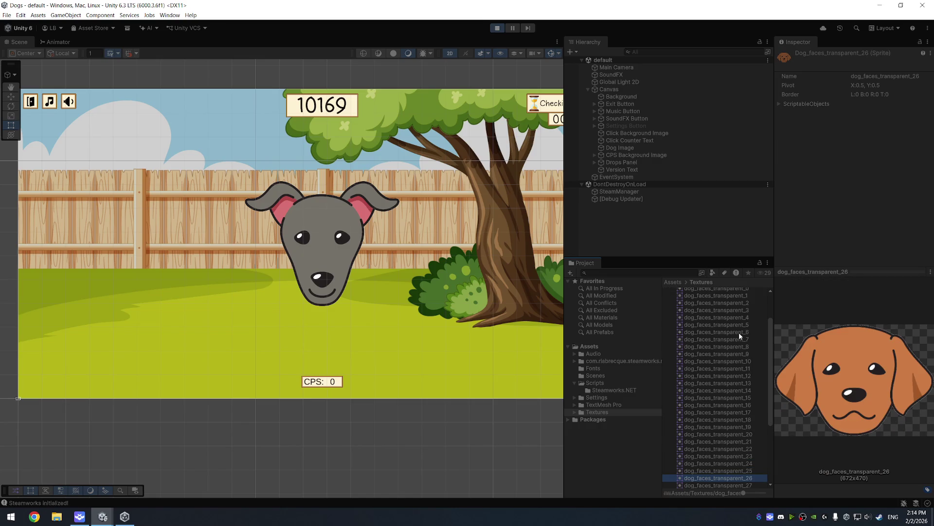
key("Down")
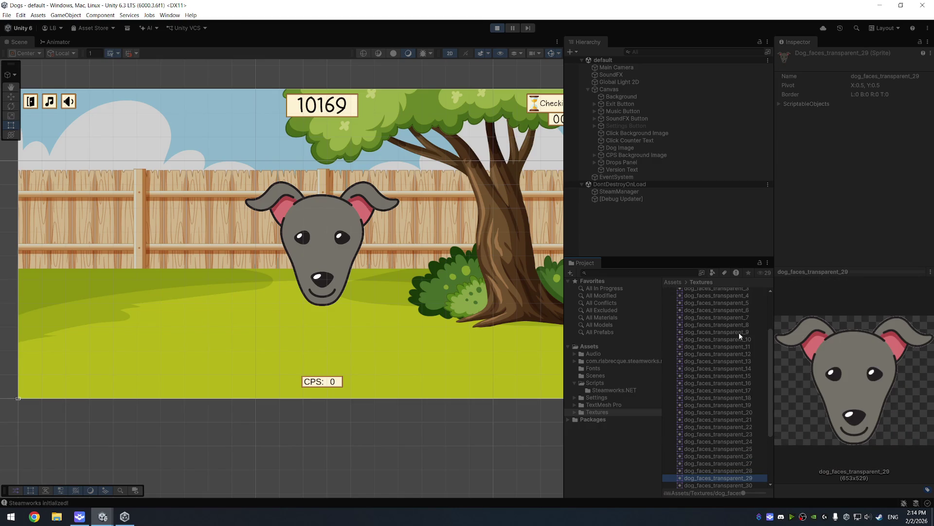
key("Down")
key("Down")
key("Down")
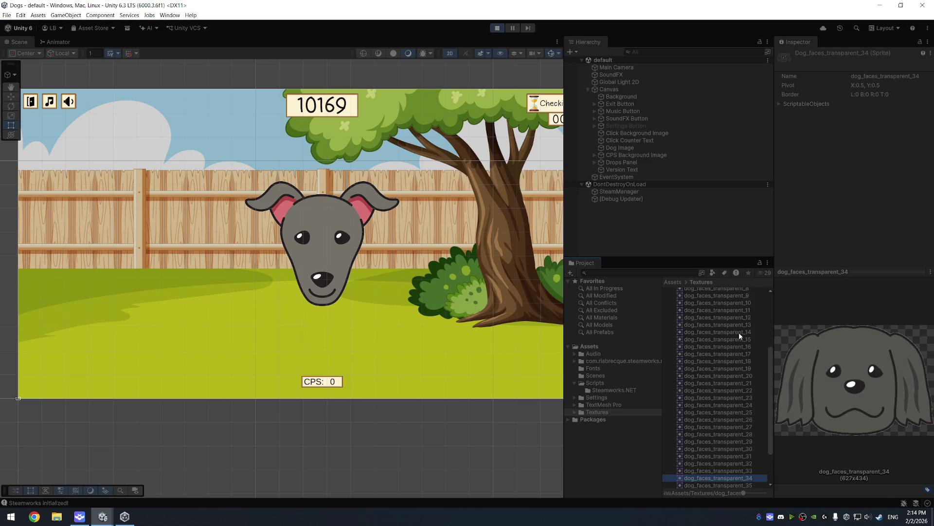
key("Down")
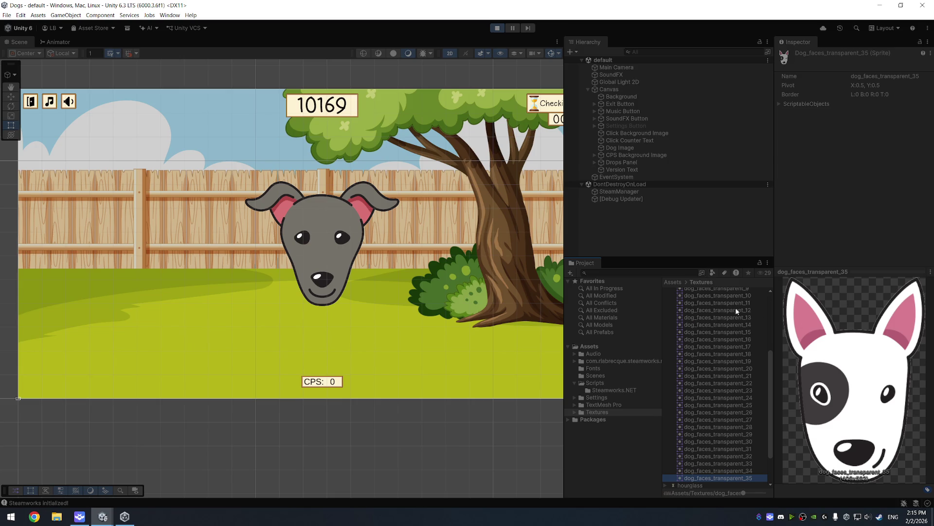
Return to dog_faces_transparent_29, the grey dog, comparing its neighbouring sprites
scroll(737, 397, "down", 3)
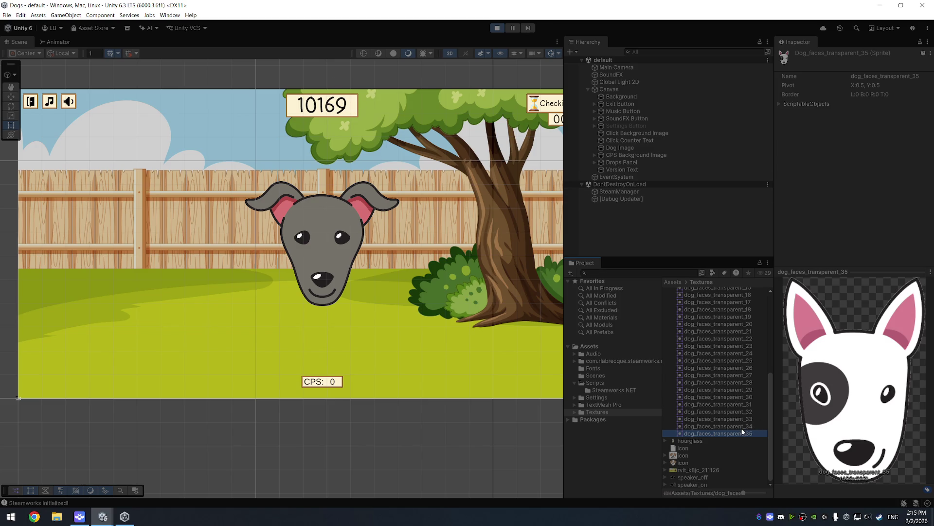
key("Up")
key("Up")
key("Up")
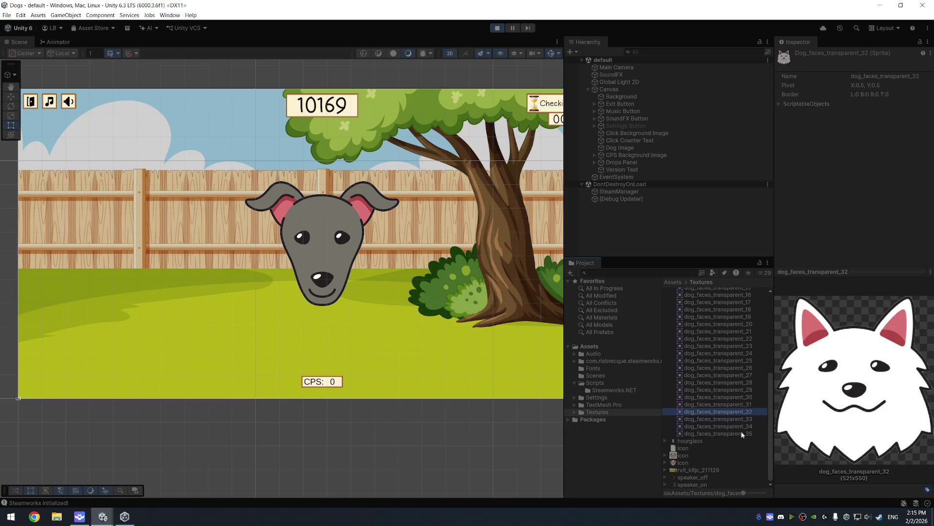
key("Up")
key("Up")
key("Down")
key("Down")
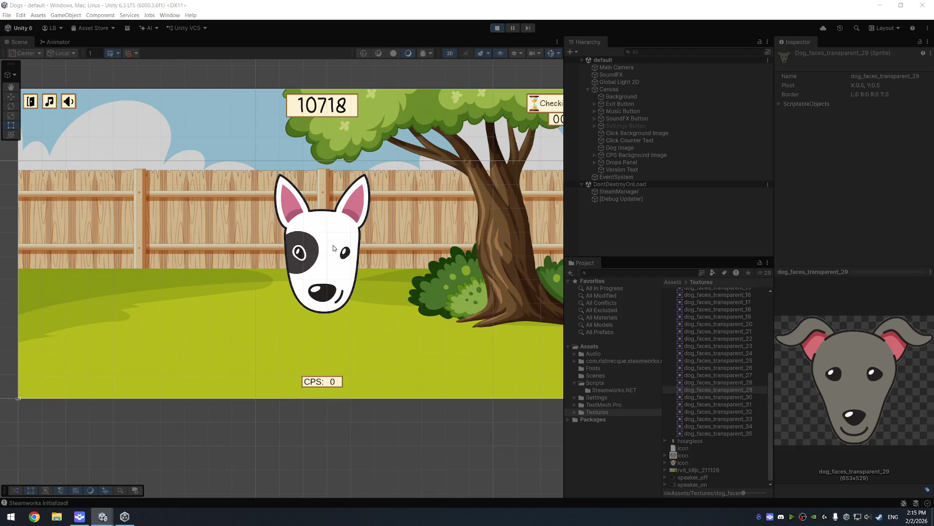
scroll(334, 248, "up", 5)
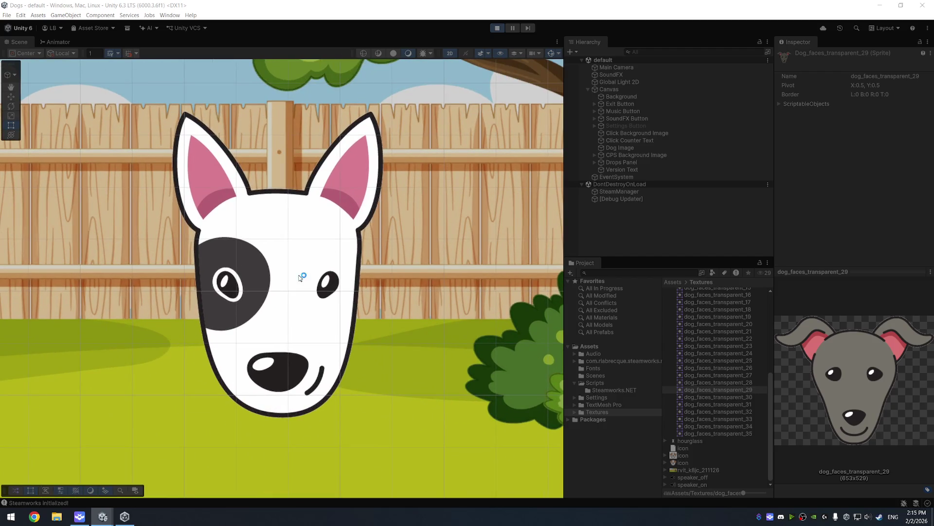
scroll(301, 277, "down", 5)
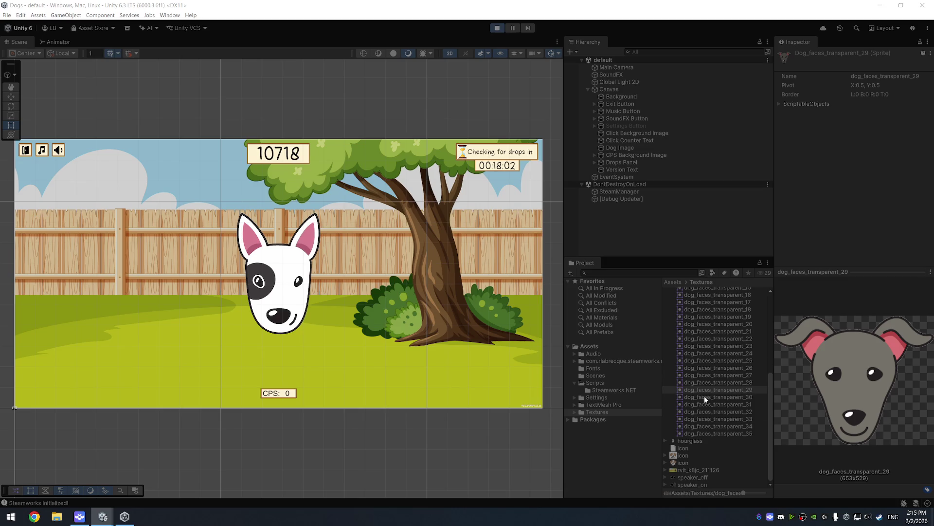
scroll(705, 396, "up", 3)
scroll(708, 396, "down", 3)
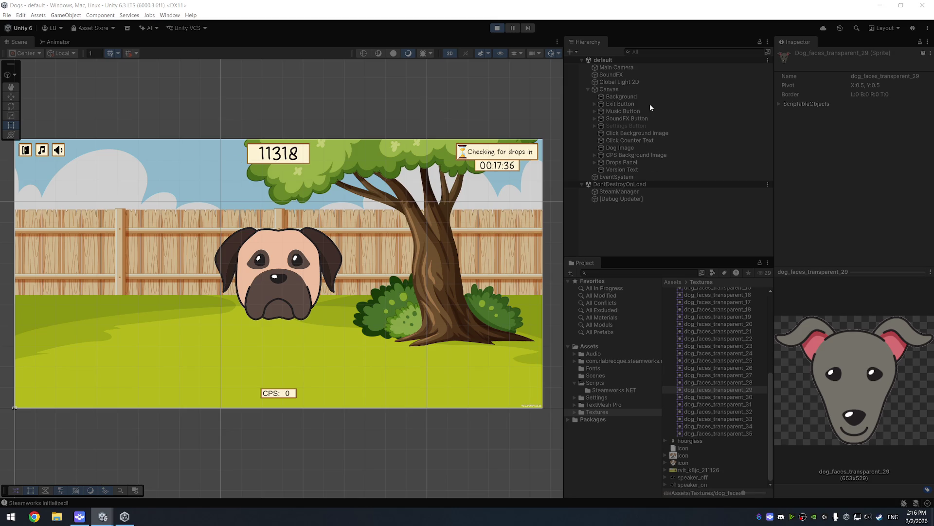
Inspect Click Counter Text, stop Play mode, and minimize the Dogs project window
left_click(653, 140)
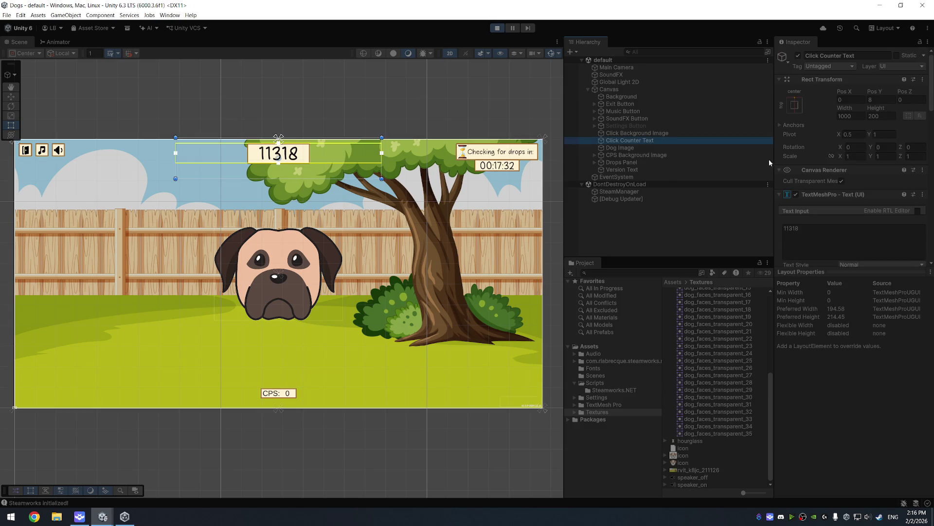
left_click_drag(861, 273, 861, 426)
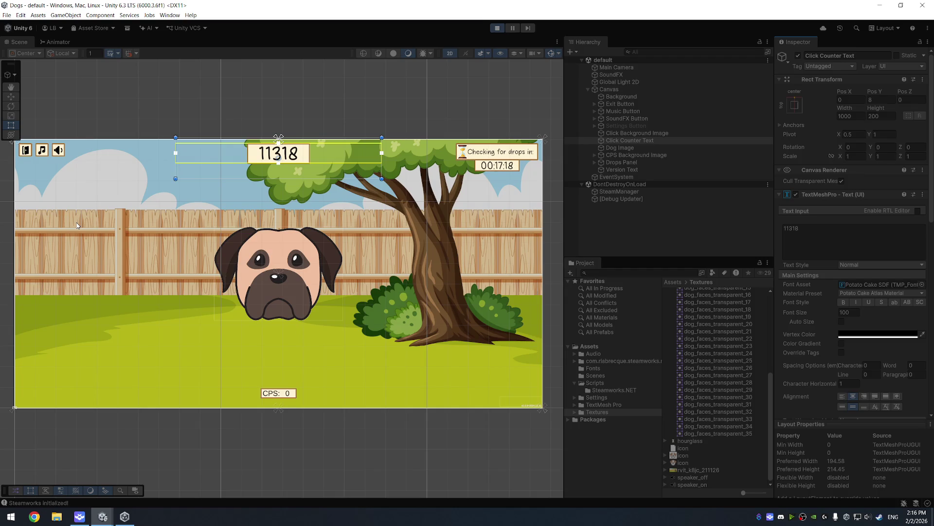
left_click(497, 27)
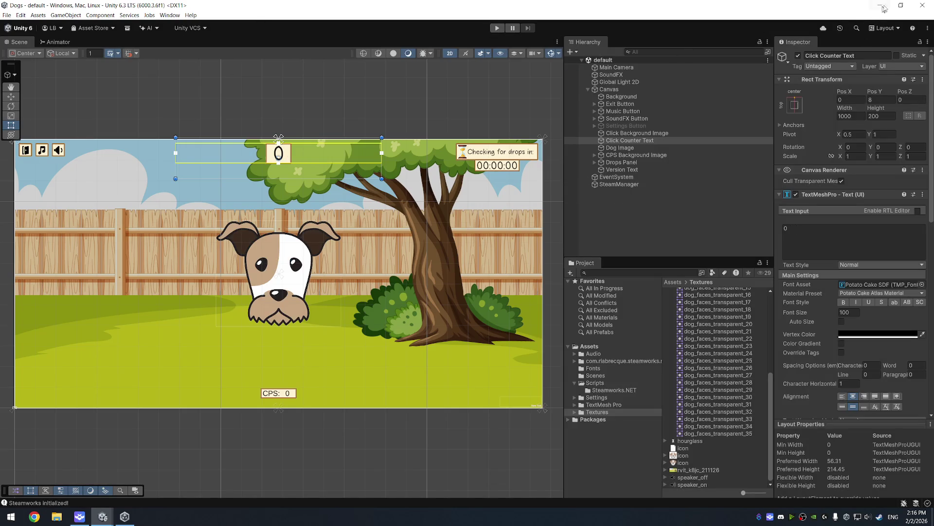
left_click(879, 7)
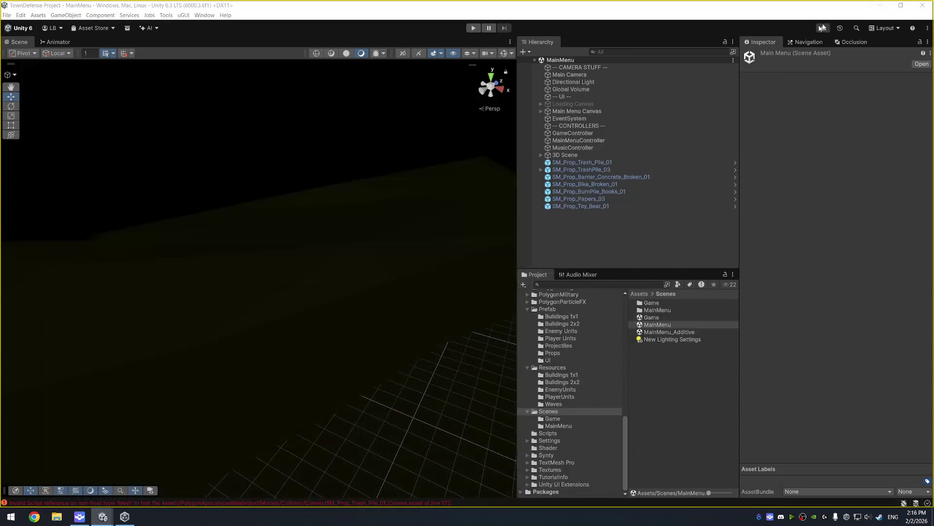
left_click(644, 18)
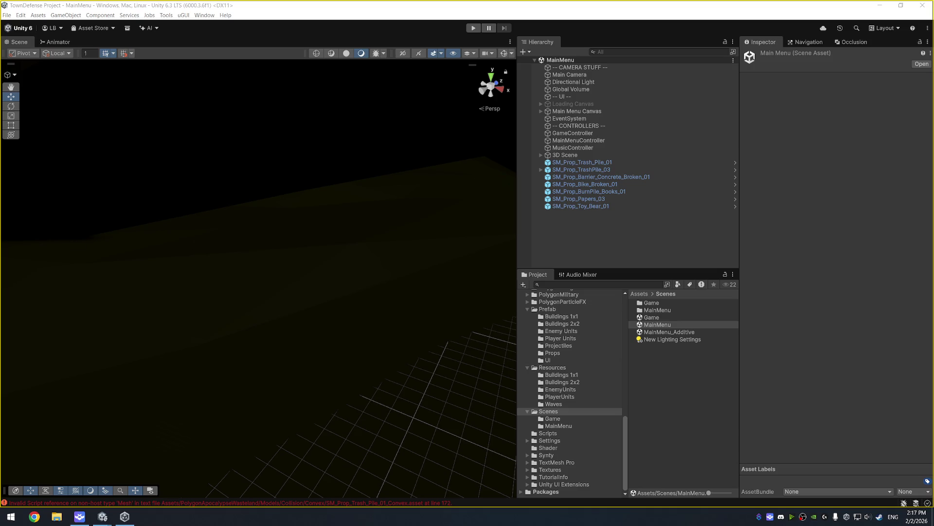
Switch AUTO SCENE TOGGLE's keypress field to text entry, save it, and trigger Display
left_click(79, 516)
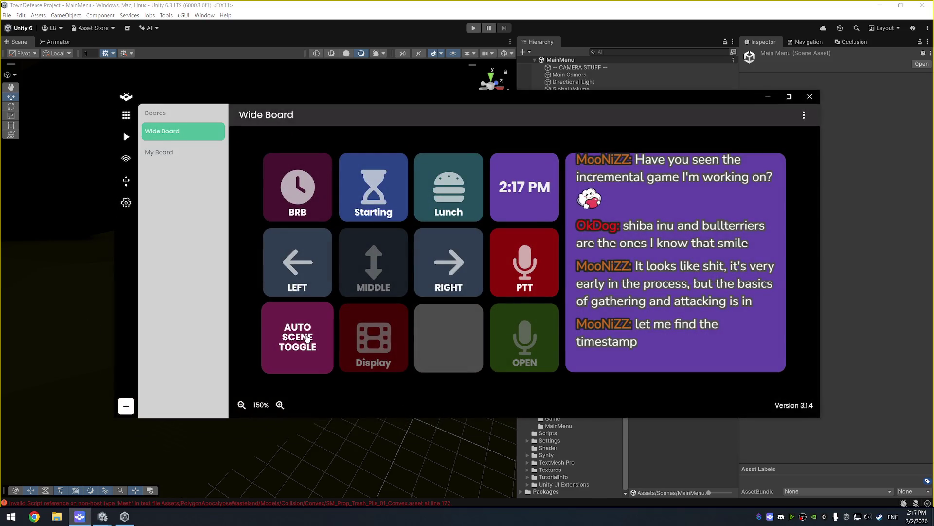
left_click(306, 338)
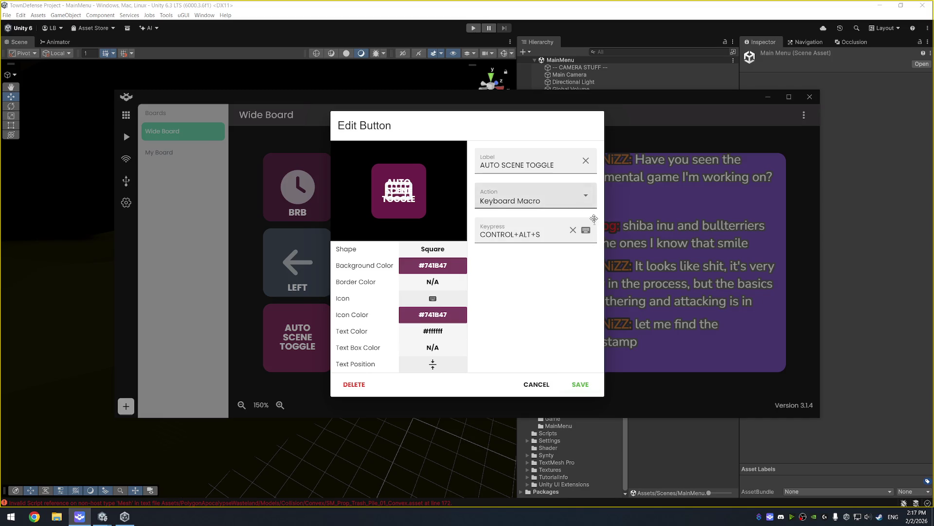
left_click(586, 234)
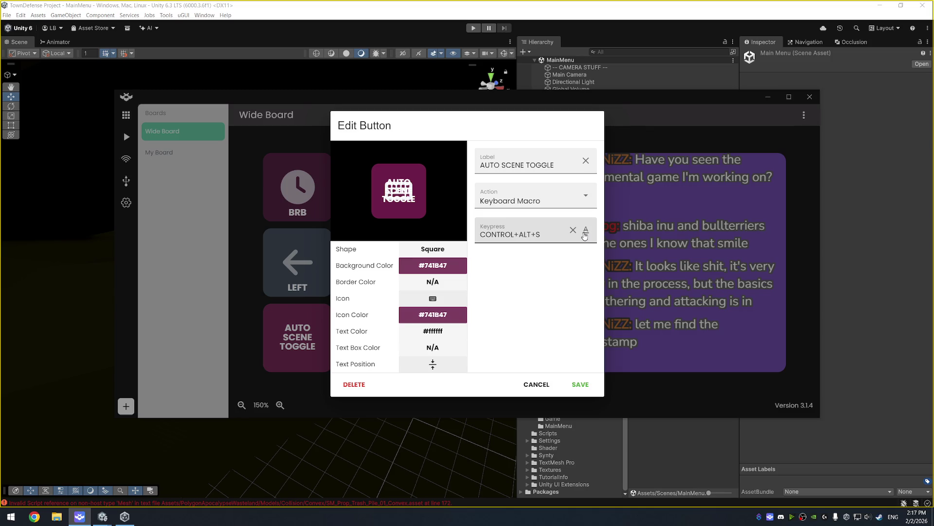
left_click(577, 386)
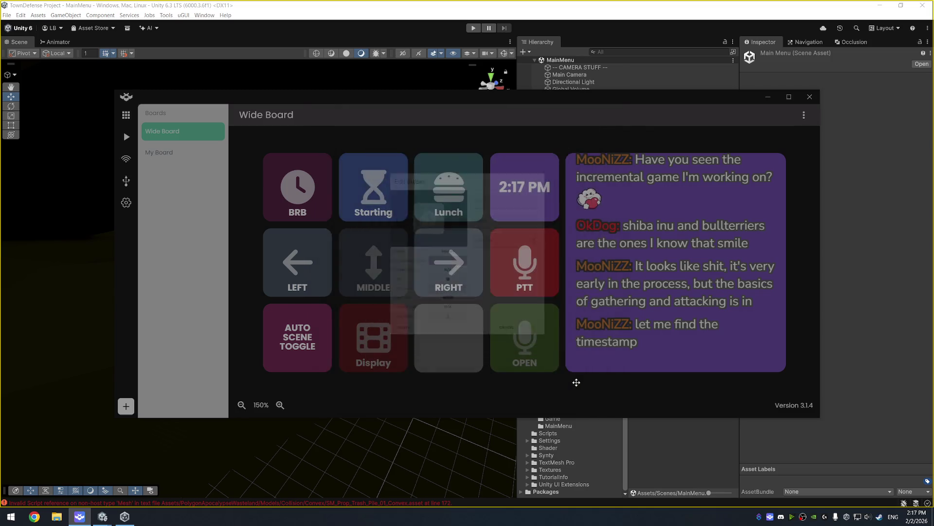
left_click(379, 353)
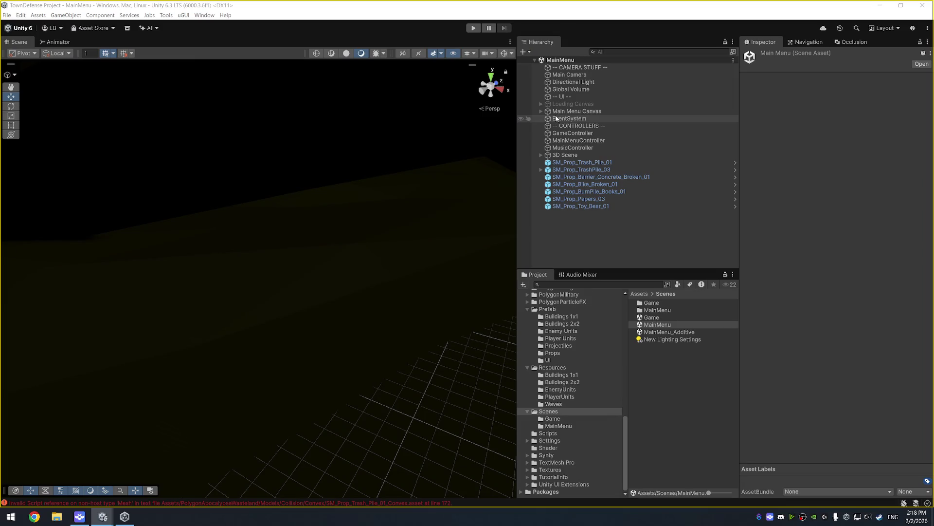
Select MainMenuController under Main Menu Canvas and add a fourth Title Quips entry
left_click(576, 111)
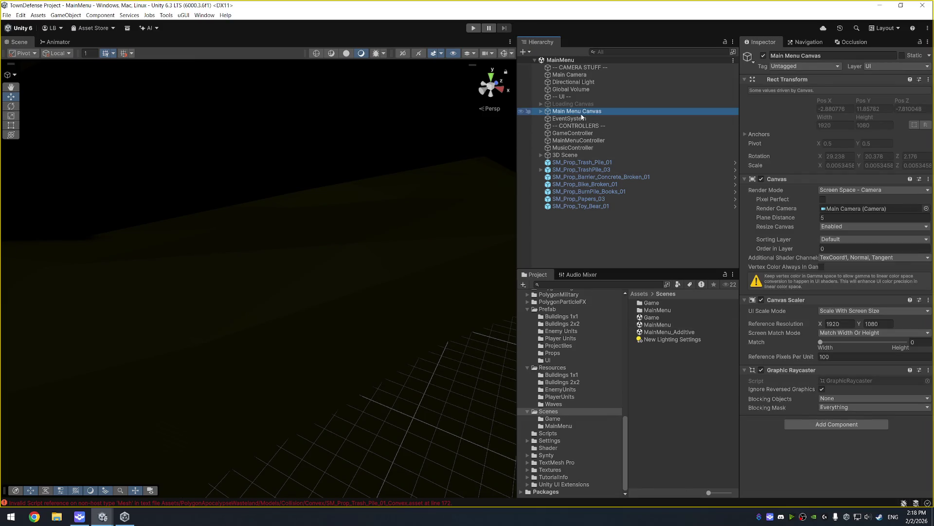
left_click(580, 142)
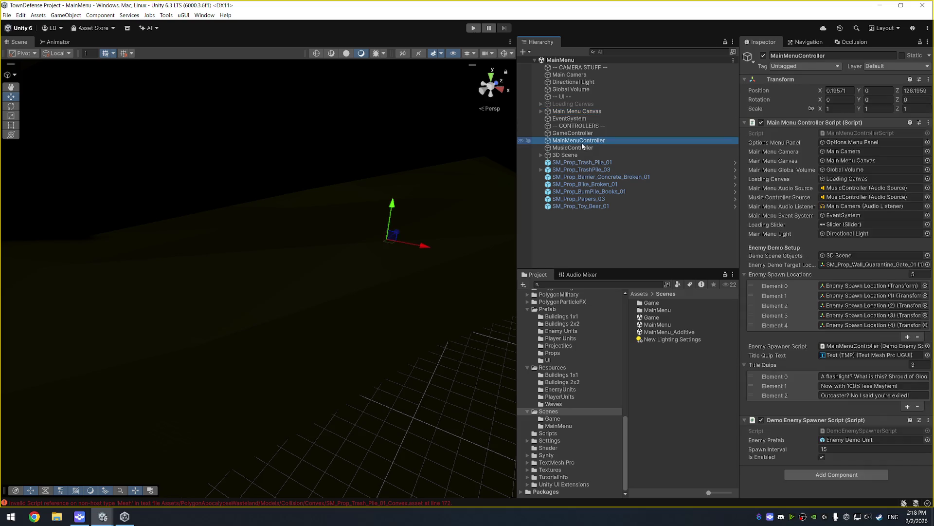
left_click(907, 406)
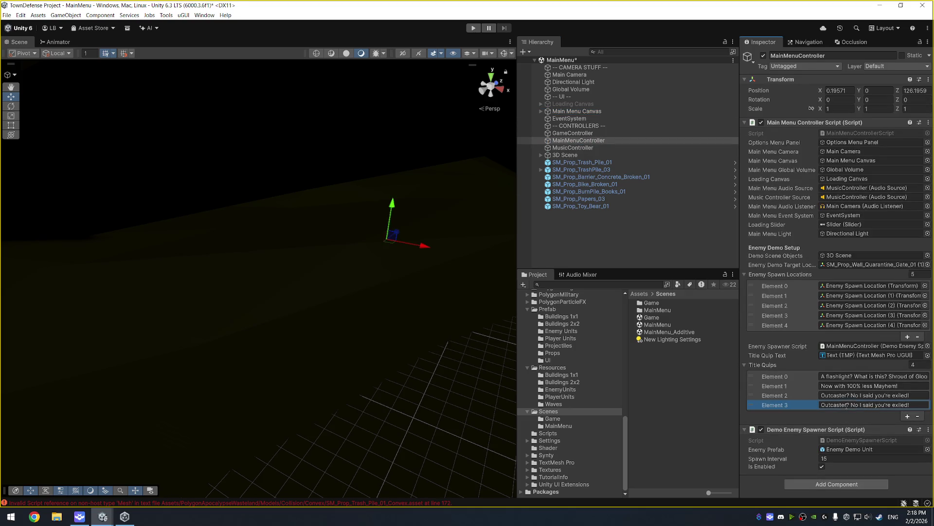
Set Title Quips Element 3 to "Who's the top dog? Its OkDog!"
left_click(916, 405)
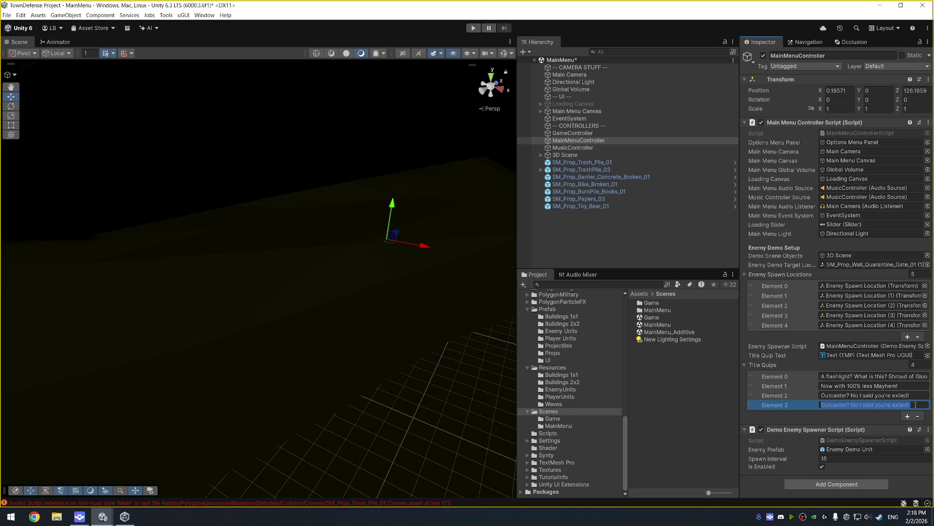
type("Who's the top da")
key("BackSpace")
type("og? Its OkDog!")
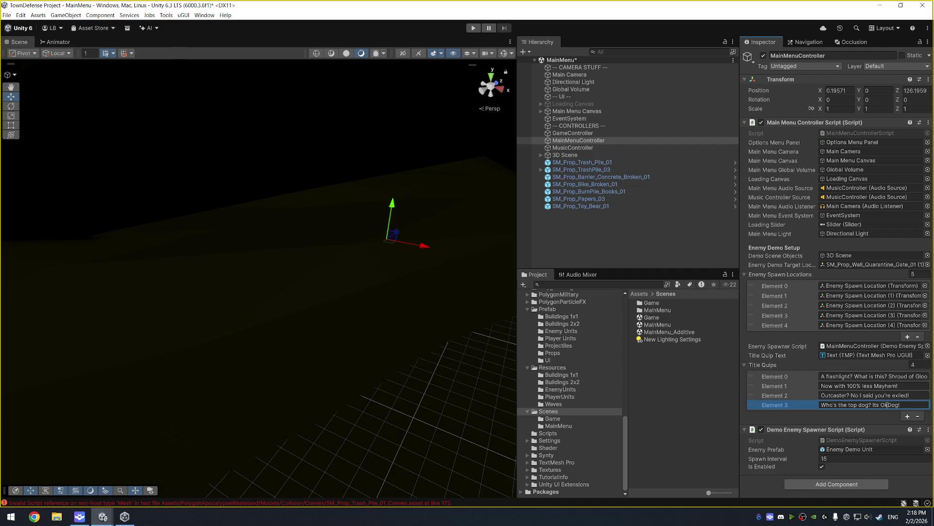
Test the main menu in Play mode, stop it, and locate MainMenuControllerScript
left_click(473, 28)
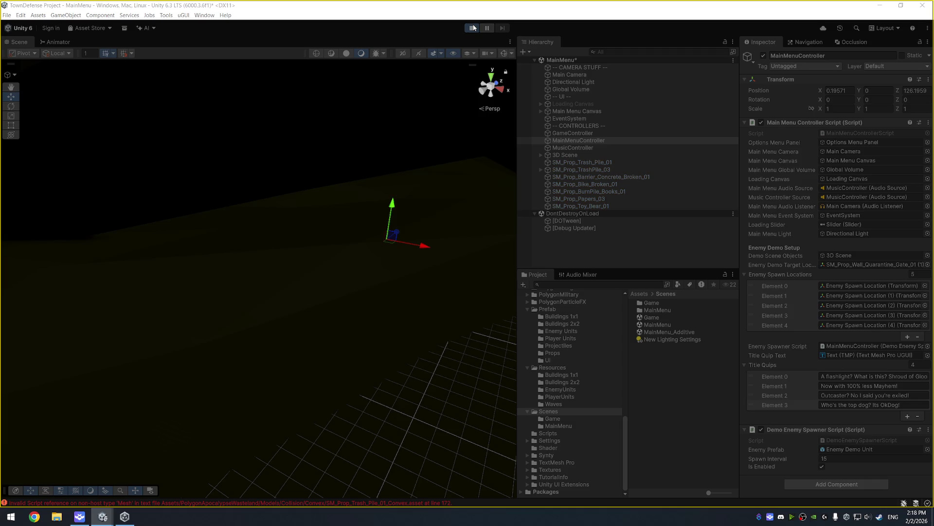
left_click(473, 28)
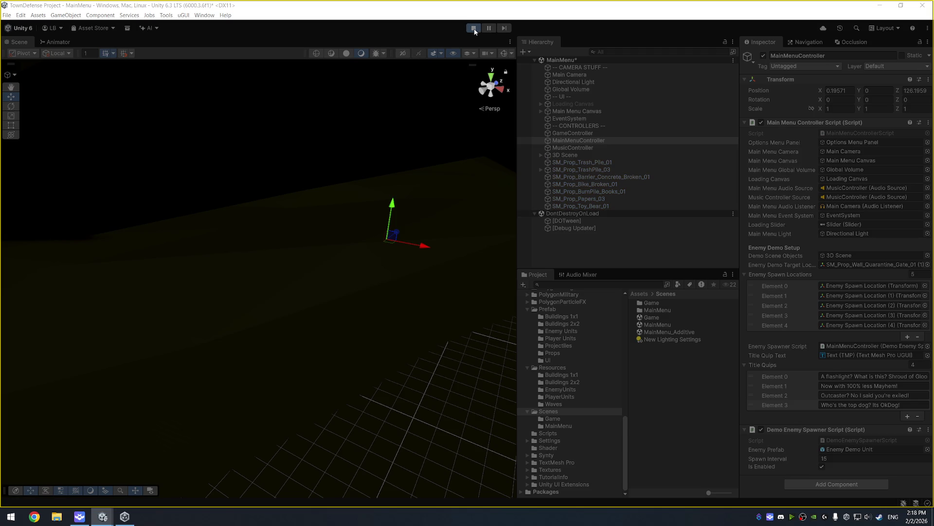
left_click(473, 29)
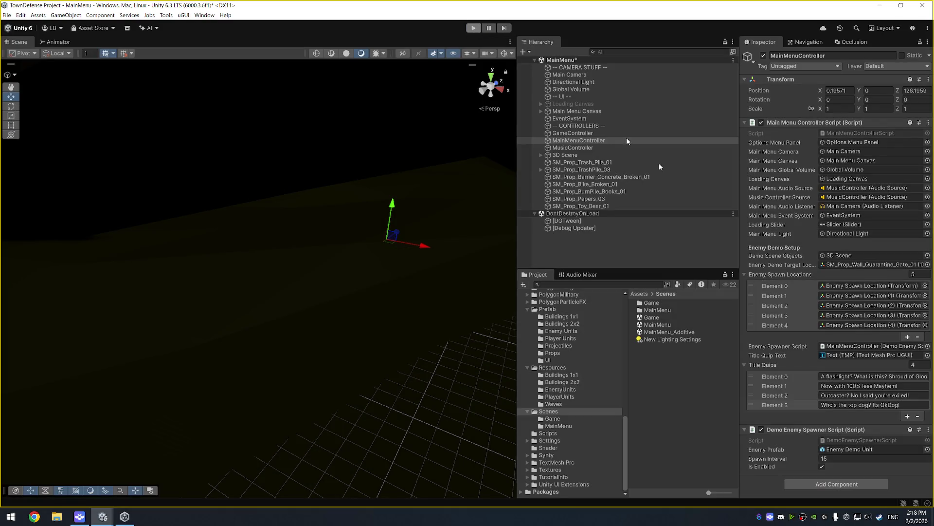
left_click(883, 346)
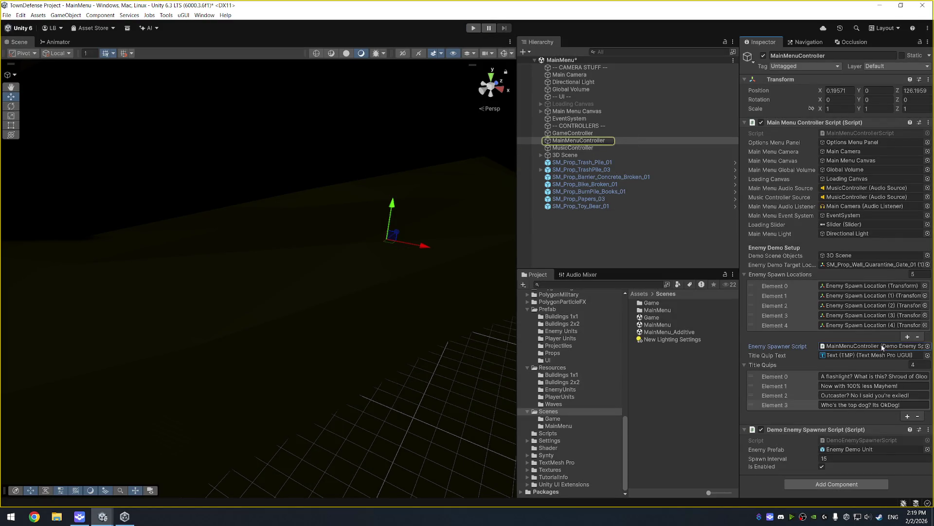
left_click(874, 133)
Open MainMenuControllerScript.cs in Visual Studio and browse AnotherGameControllerScript and GameControllerScript
double_click(872, 131)
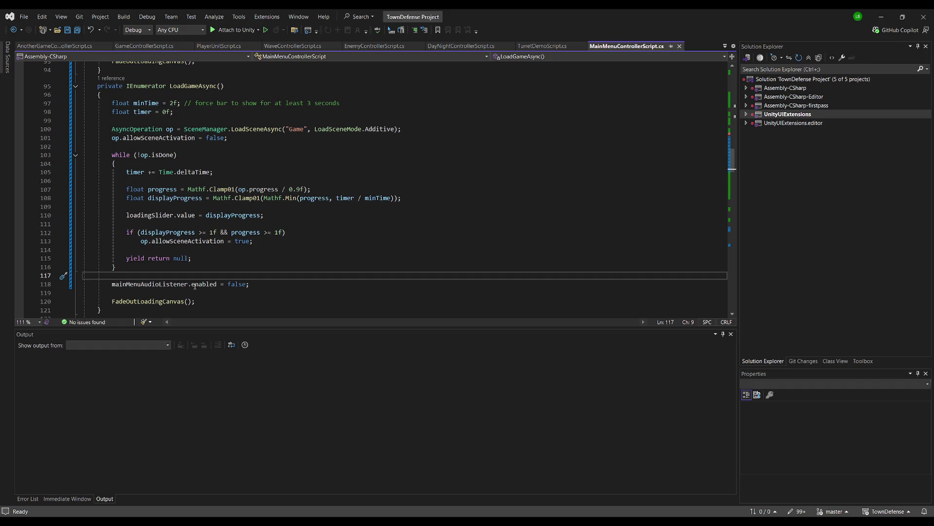
scroll(209, 277, "up", 20)
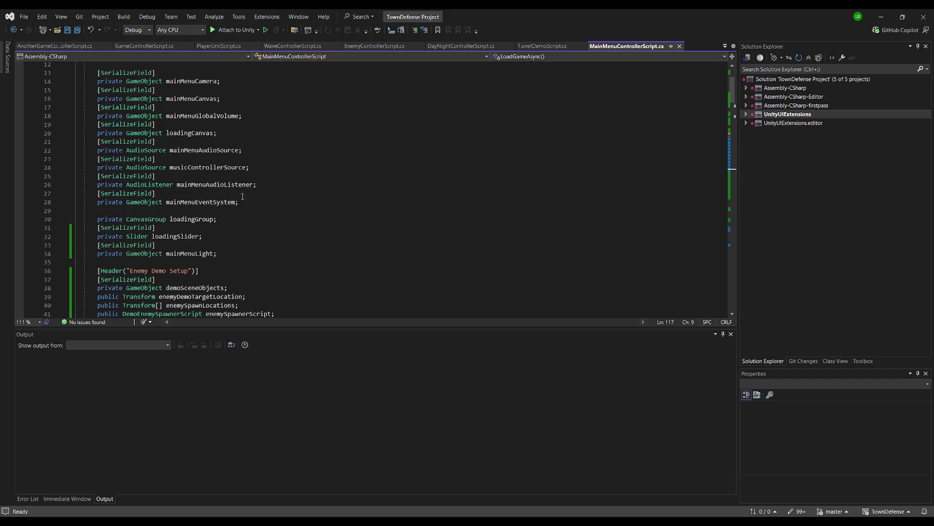
scroll(242, 187, "up", 4)
left_click(57, 47)
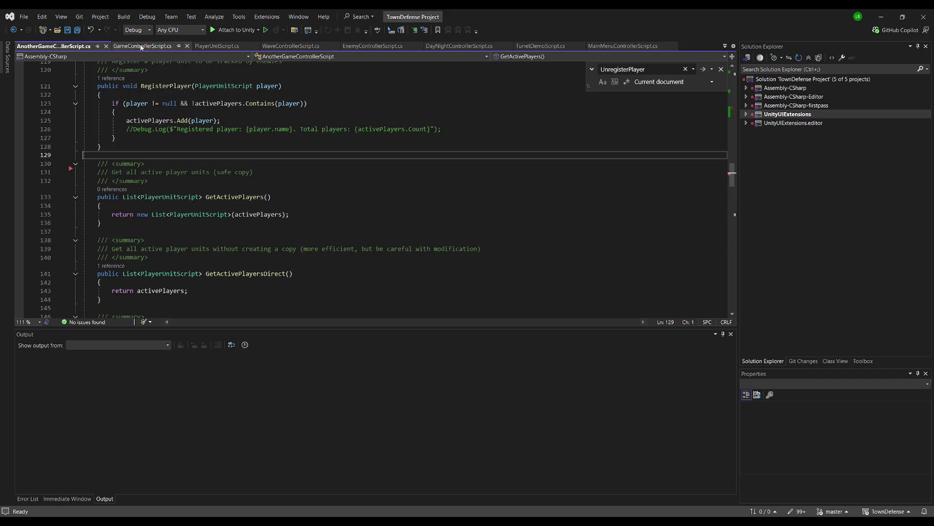
left_click(147, 47)
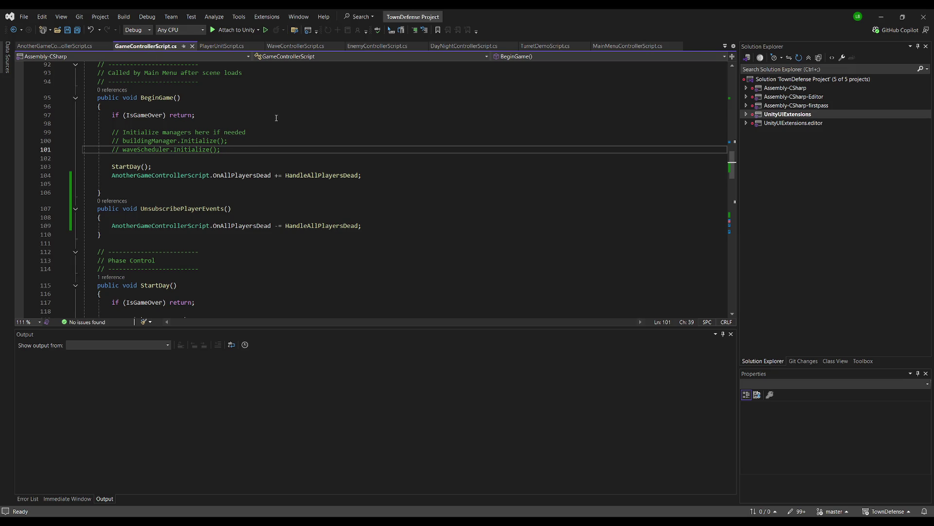
scroll(292, 167, "up", 8)
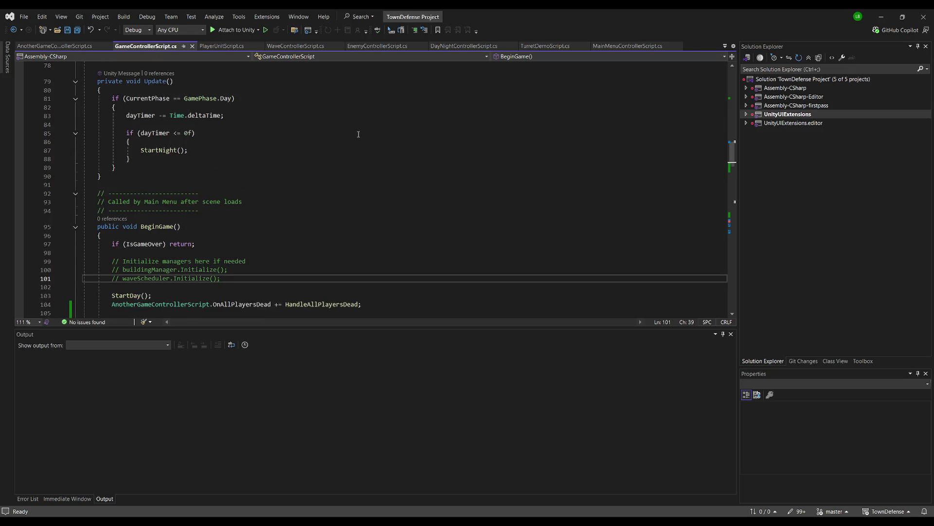
Back in MainMenuControllerScript.cs, select and copy the Start() method
left_click(623, 46)
scroll(378, 158, "down", 15)
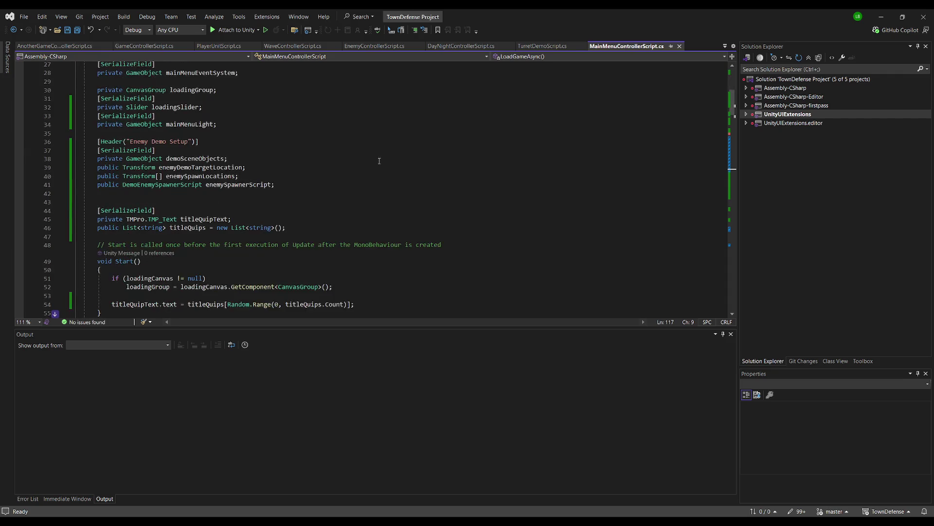
left_click_drag(96, 106, 101, 158)
key("alt+Tab")
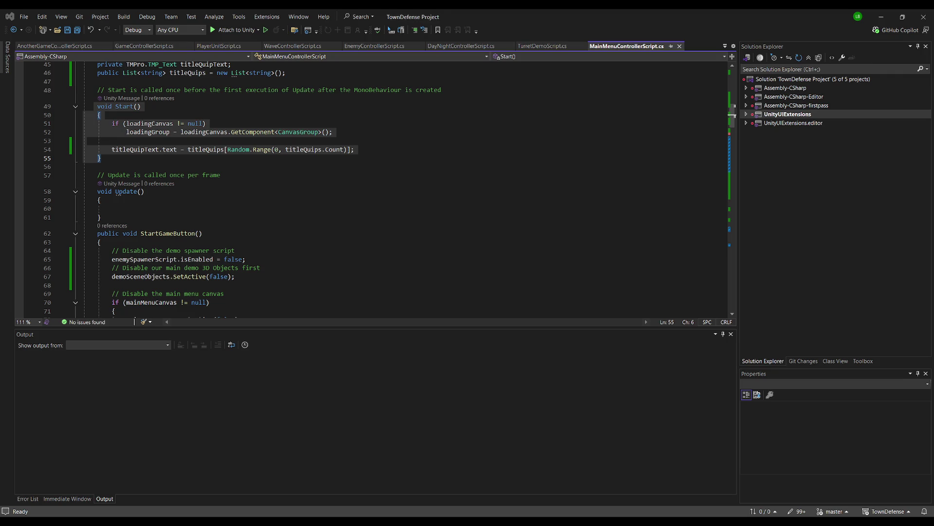
Paste a RandomQuip() method after Start() and save the script
left_click(213, 162)
key("ctrl+v")
left_click(214, 162)
left_click(175, 269)
key("ctrl+s")
scroll(173, 233, "down", 3)
Add if(Input.GetKeyDown(KeyCode.Q)) RandomQuip(); to Update(), save, and return to Unity
left_click(173, 233)
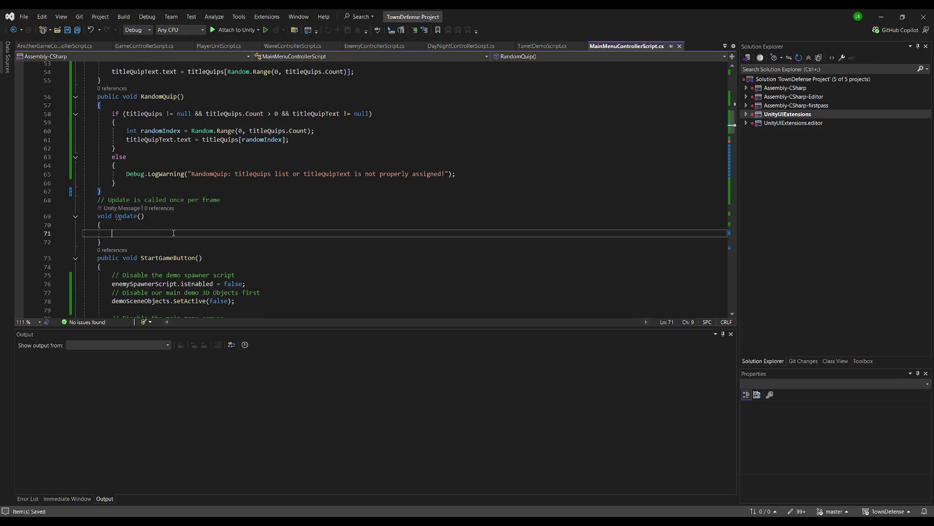
type("if(inpu")
key("Tab")
key("Up")
key("Up")
key("Up")
key("End")
key("Left")
key("Left")
key("BackSpace")
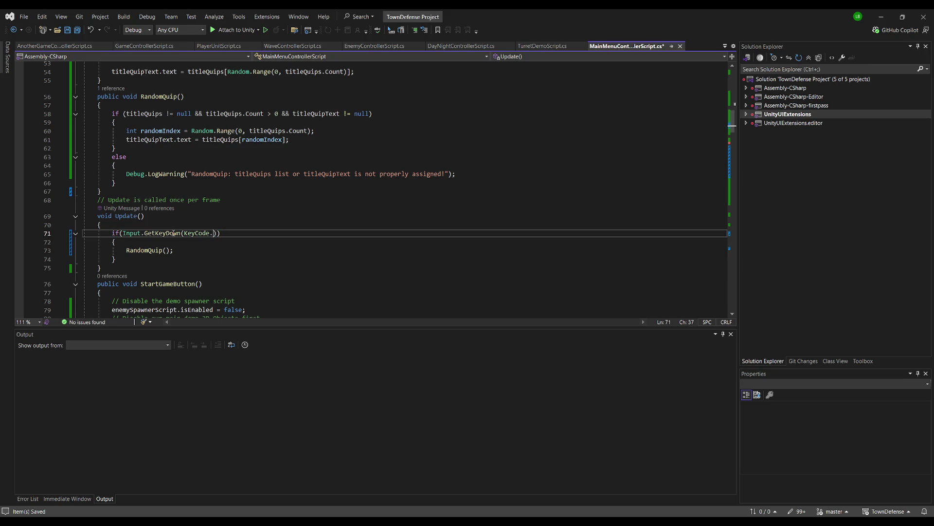
type("Q")
key("Up")
key("Up")
key("Up")
key("ctrl+s")
key("alt+Tab")
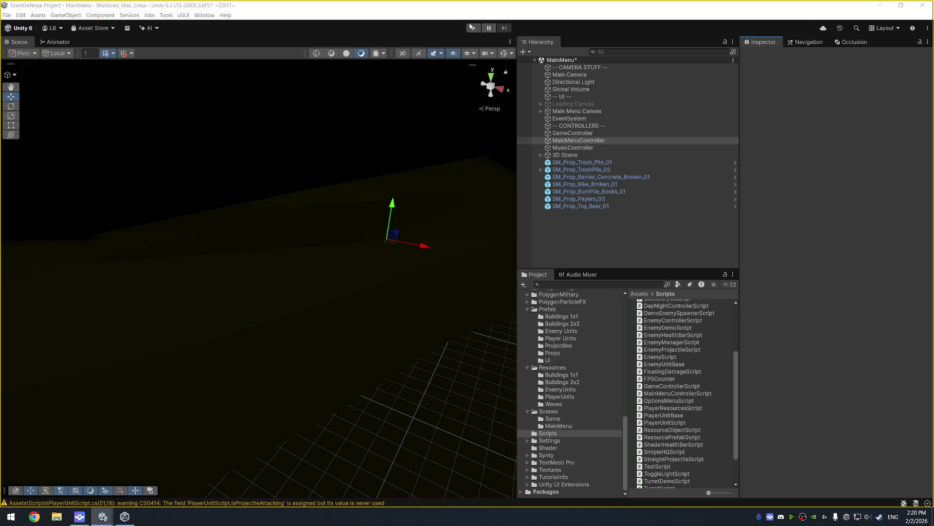
Play the APOCALYPTICAL menu, open its Options panel, then stop Play mode
left_click(472, 27)
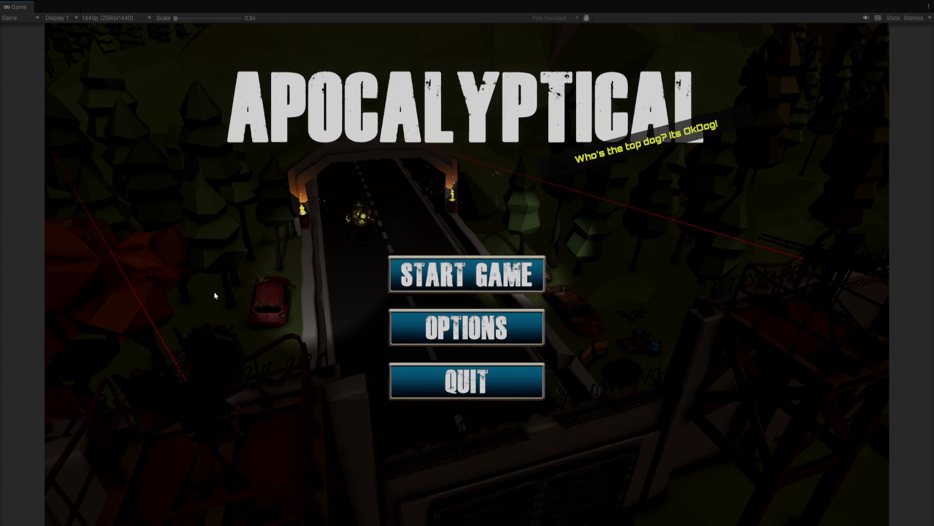
left_click(501, 335)
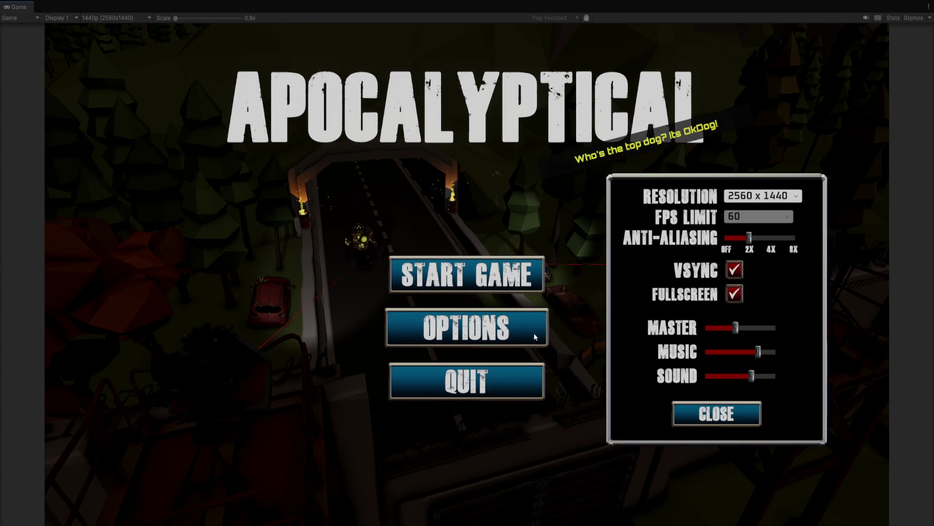
key("ctrl+p")
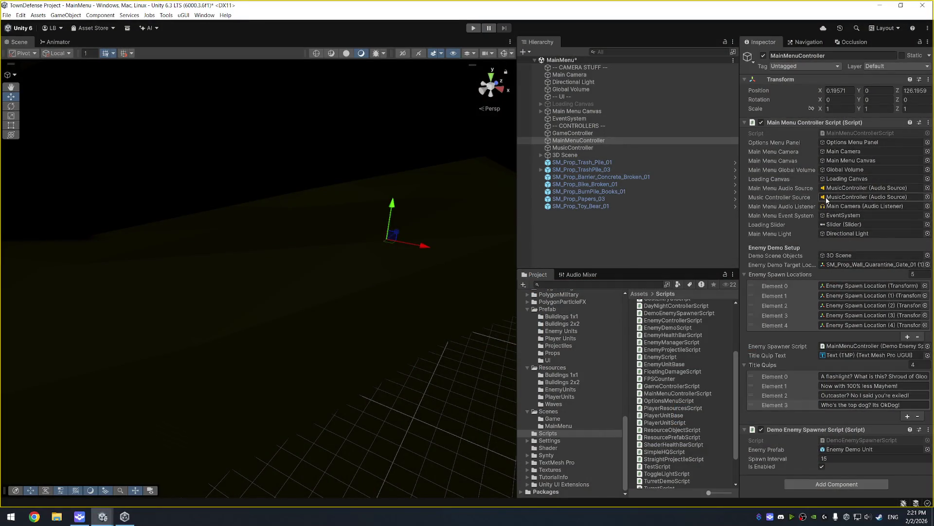
double_click(880, 132)
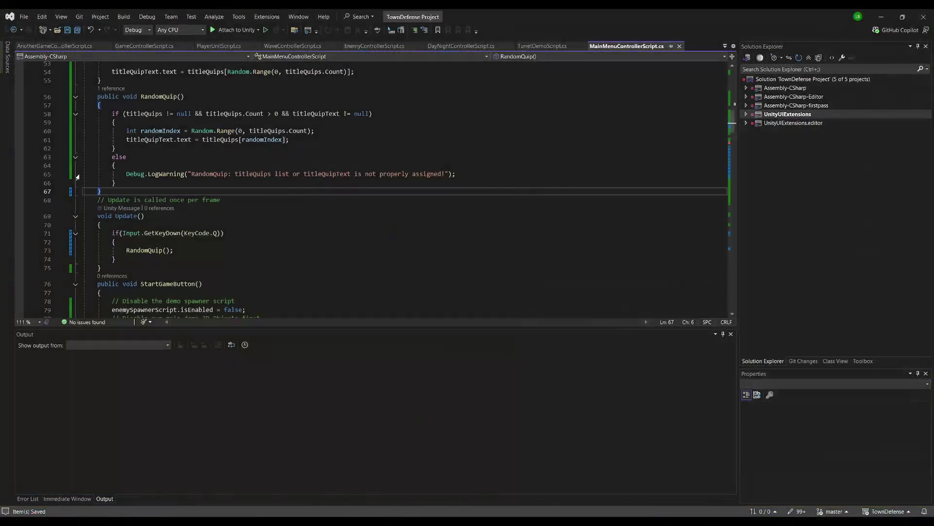
left_click(285, 218)
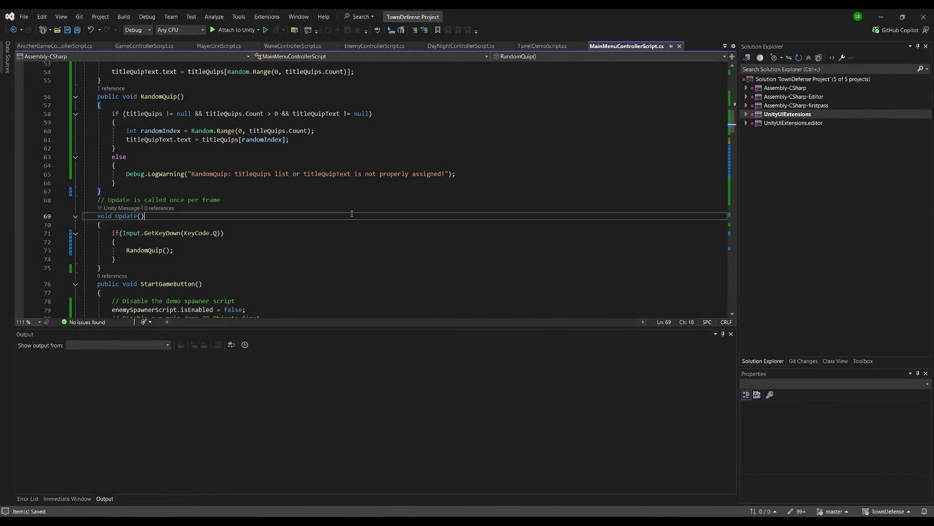
key("ctrl+shift+End")
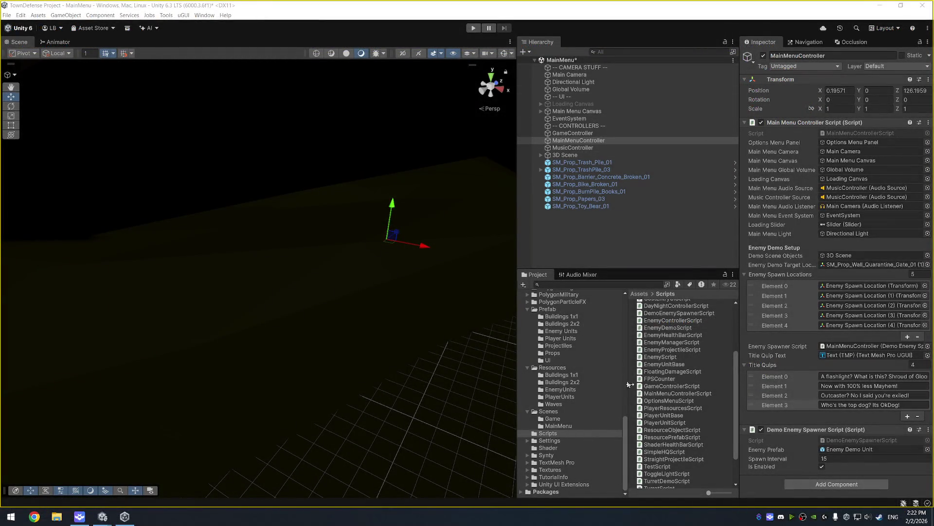
Open OptionsMenuScript.cs in Visual Studio, select all its code, and return to Unity
double_click(662, 400)
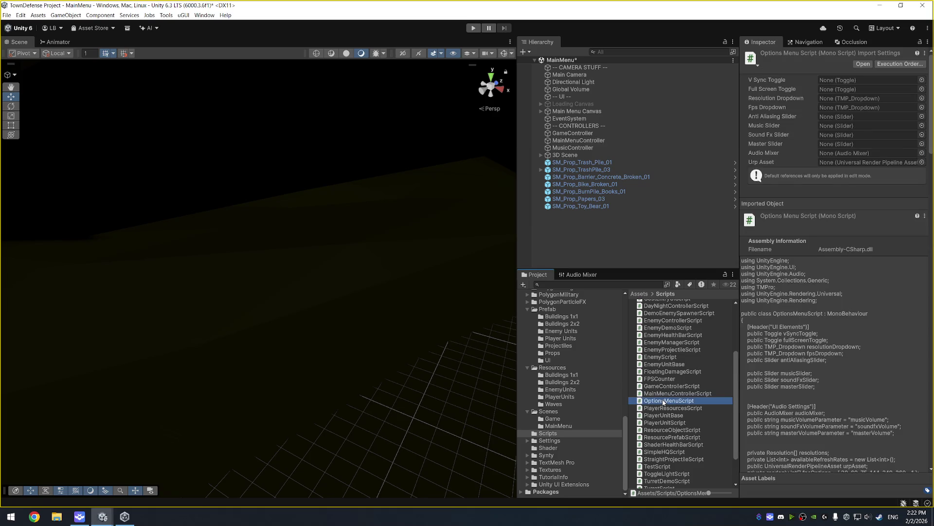
key("ctrl+a")
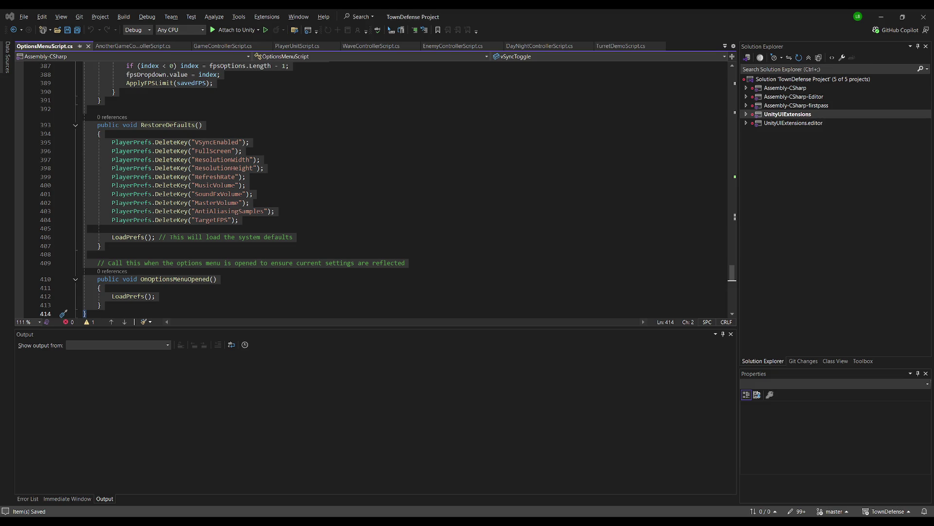
key("alt+Tab")
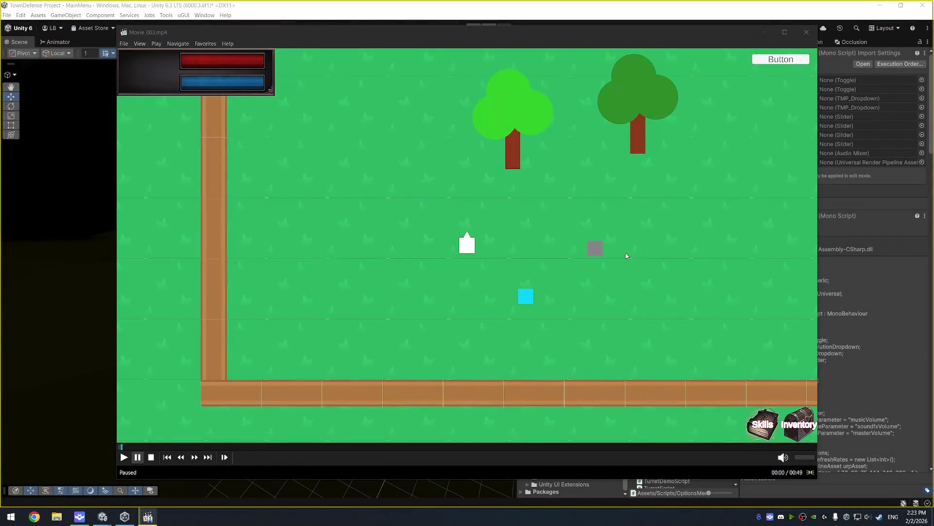
Play Movie_003.mp4, pausing at 00:06 and 00:19, and continue to about 00:38
left_click(626, 256)
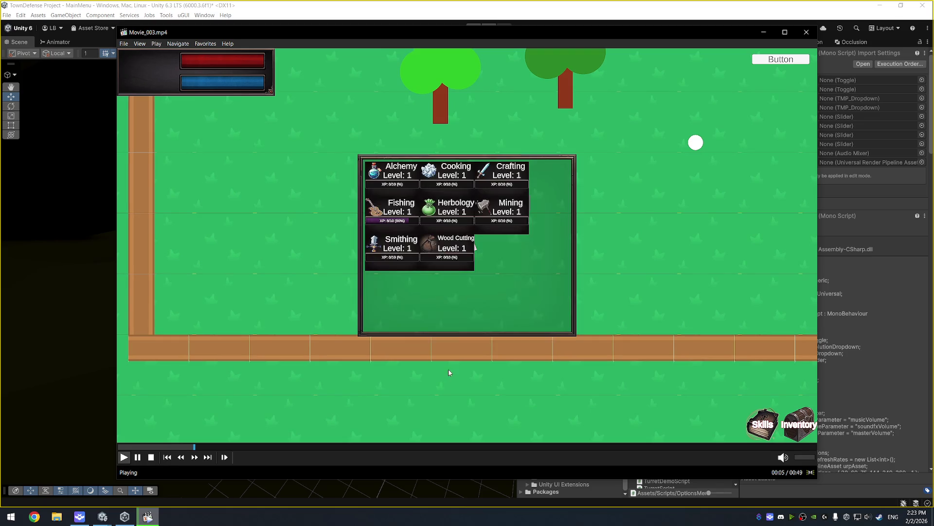
left_click(648, 315)
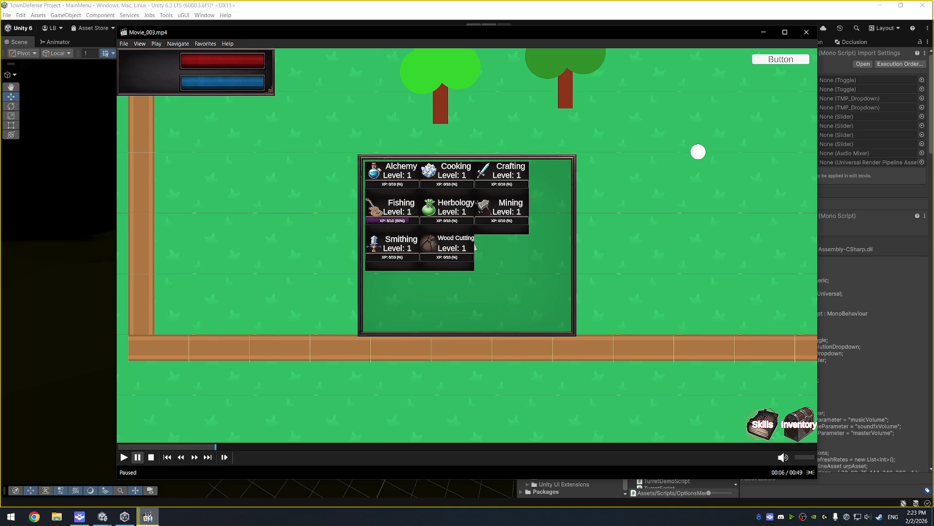
key("space")
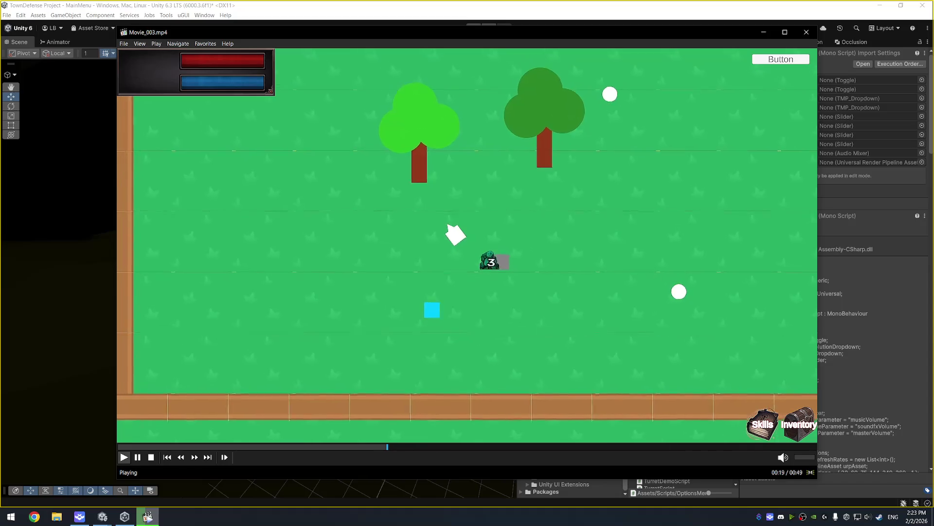
key("space")
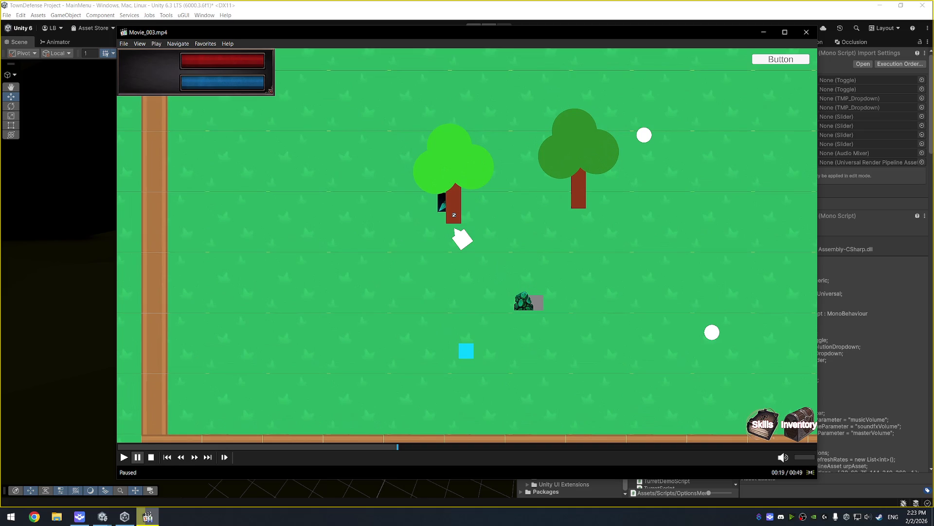
key("space")
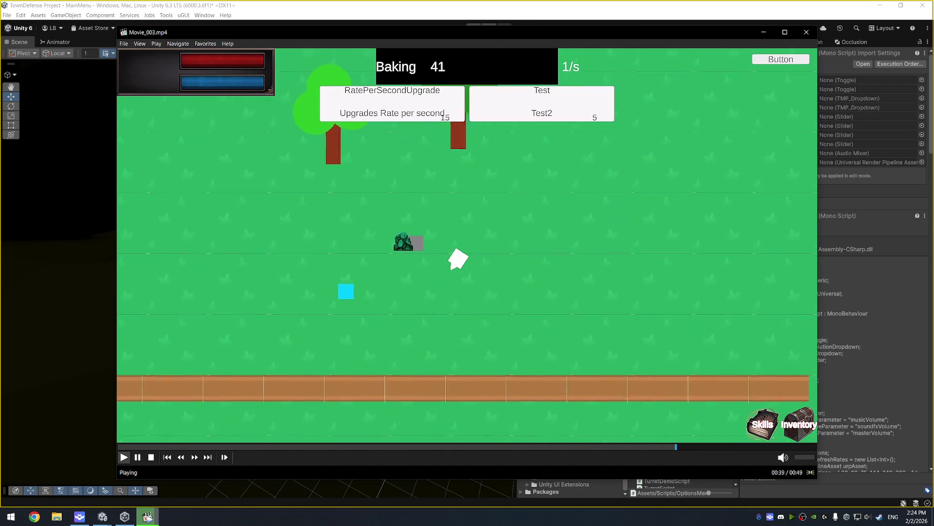
Pause the footage around 00:39, resume, and pause again at 00:32
key("space")
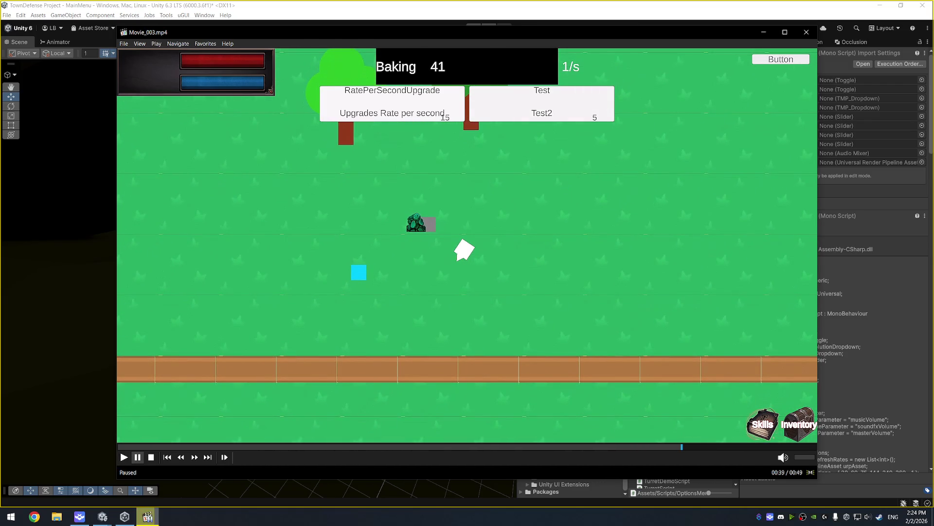
key("space")
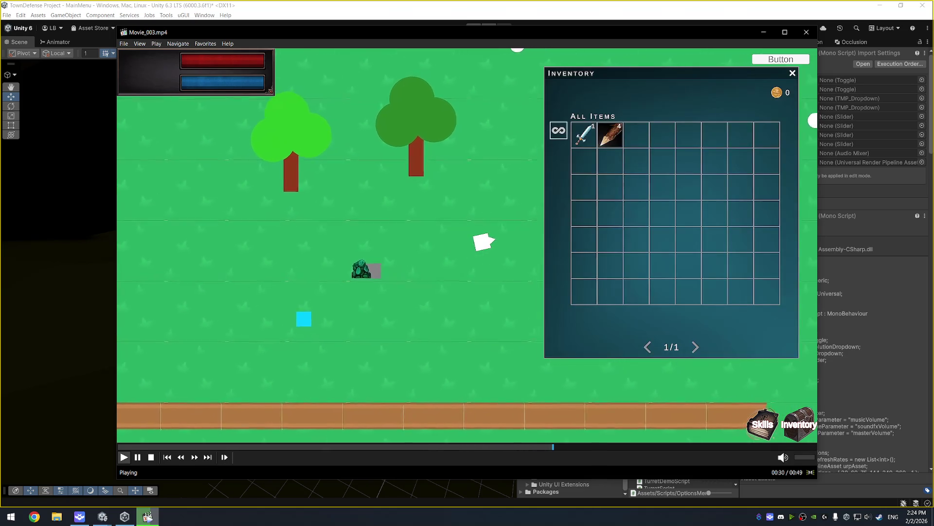
key("space")
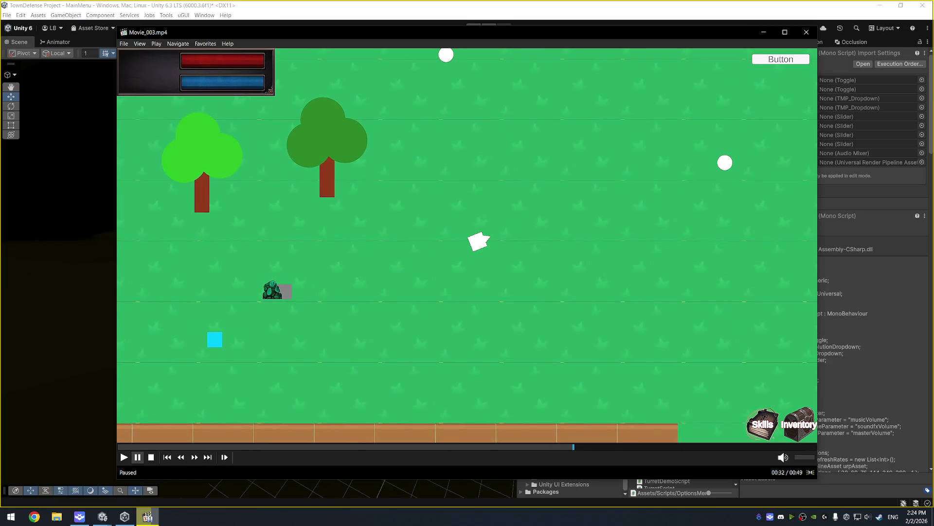
Seek back to the inventory panel at 00:31, pause at 00:08, nudge the window left, resume
left_click_drag(566, 451, 557, 448)
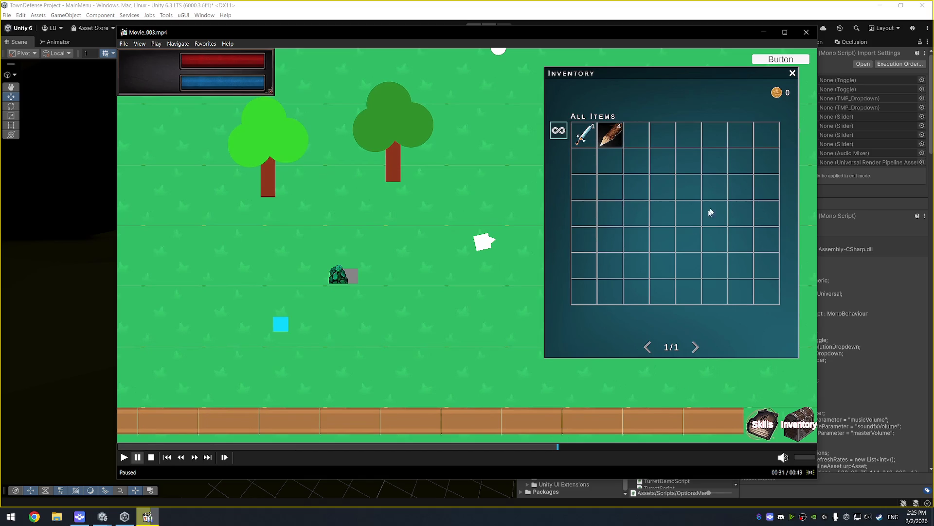
left_click(459, 200)
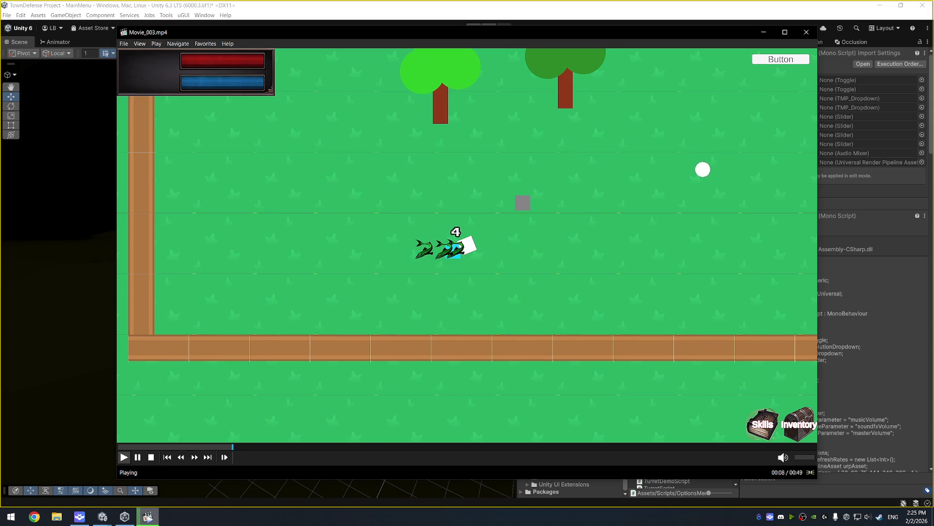
key("space")
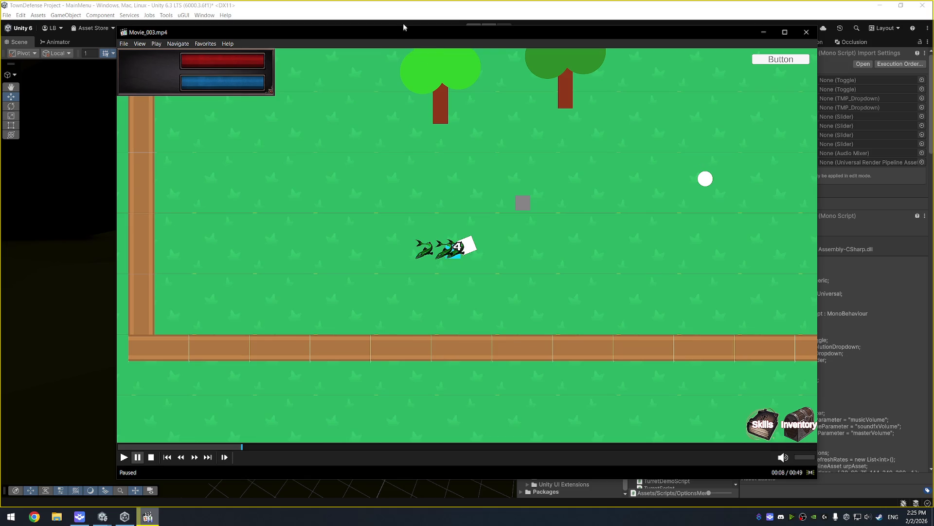
left_click_drag(416, 36, 409, 37)
left_click(480, 210)
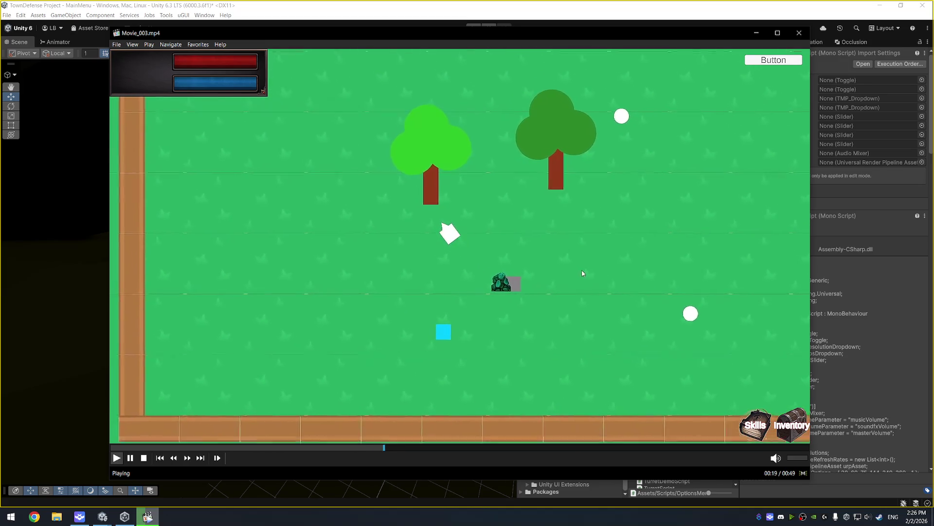
Pause at 00:20, step to 00:26 showing Fishing Level 3, then close the video
left_click(535, 238)
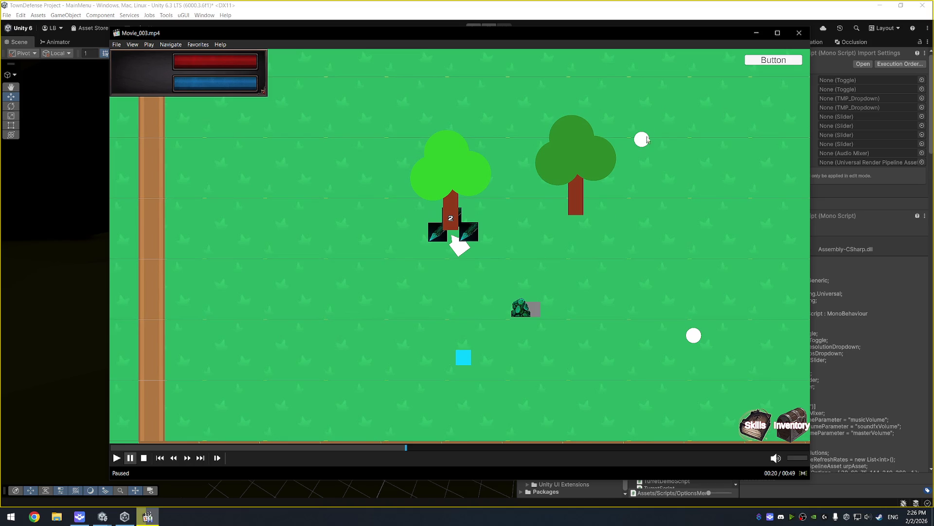
left_click(561, 238)
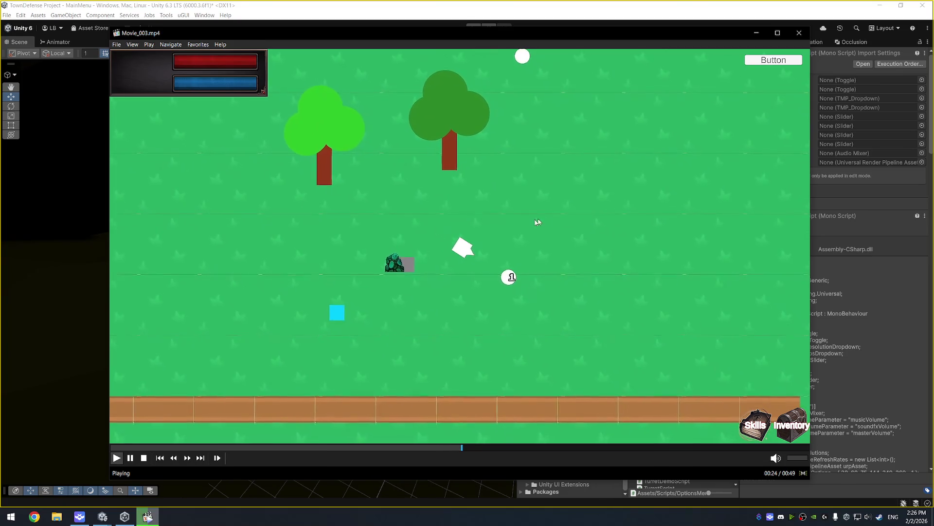
left_click(536, 199)
left_click(607, 169)
left_click(592, 204)
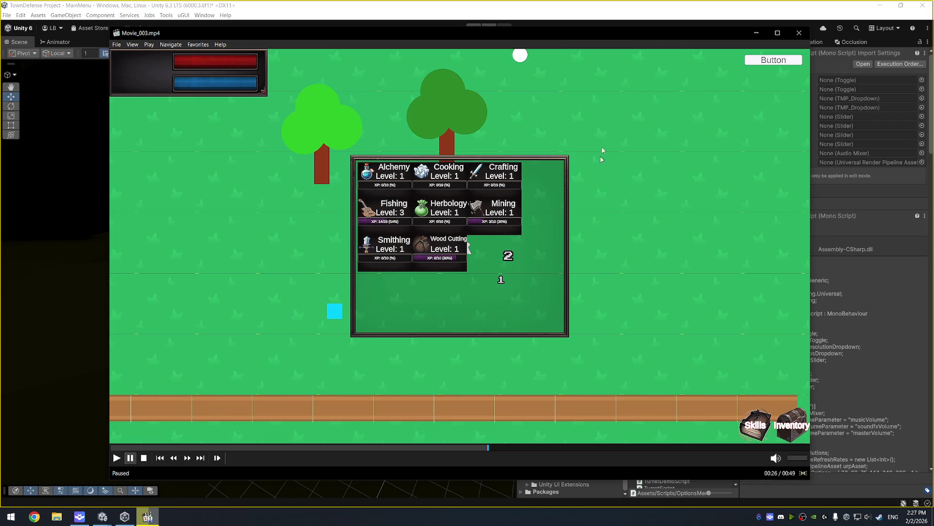
left_click(800, 33)
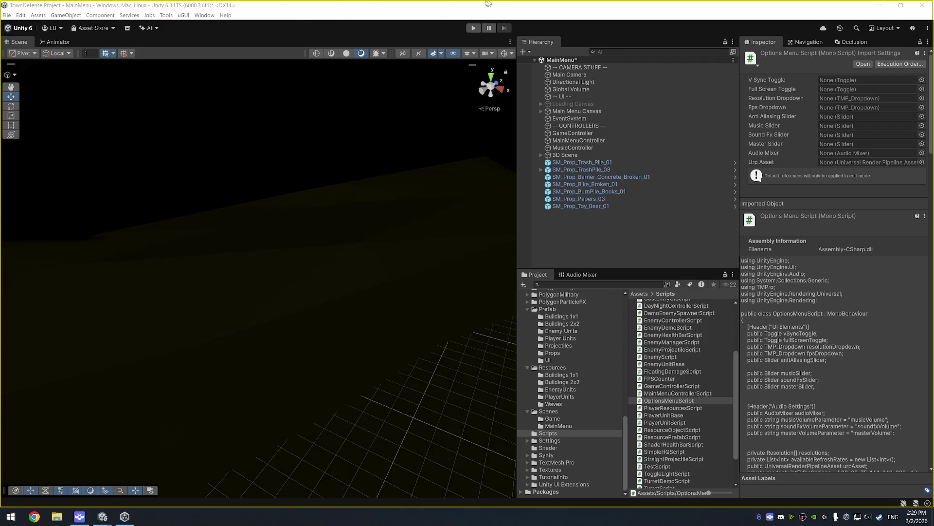
Move SM_Prop_Trash_Pile_01 through SM_Prop_Toy_Bear_01 under 3D Scene and save MainMenu
left_click(491, 6)
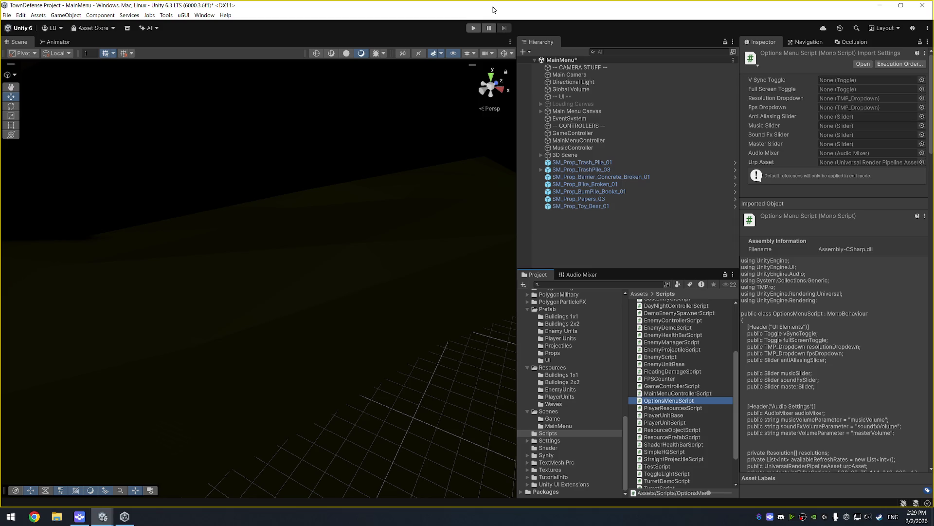
left_click(623, 163)
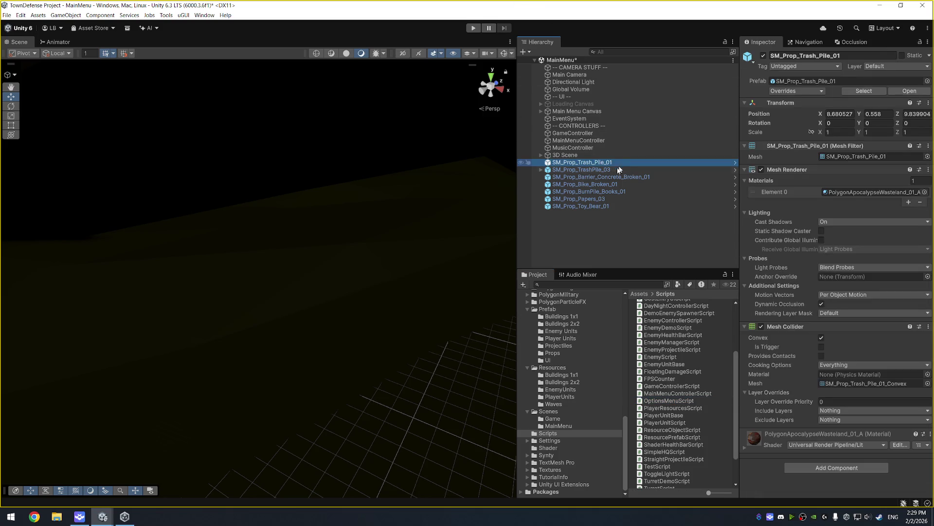
left_click(578, 206, "shift")
left_click_drag(573, 166, 572, 156)
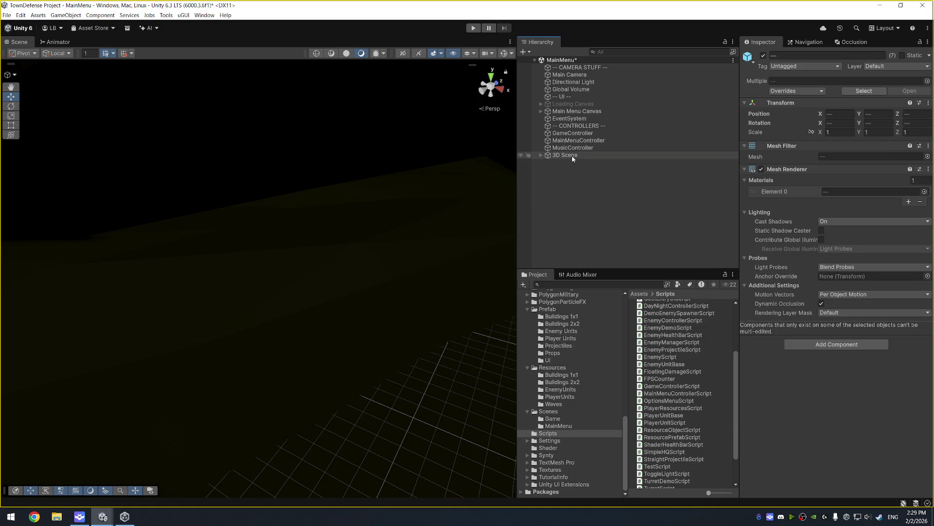
key("ctrl+s")
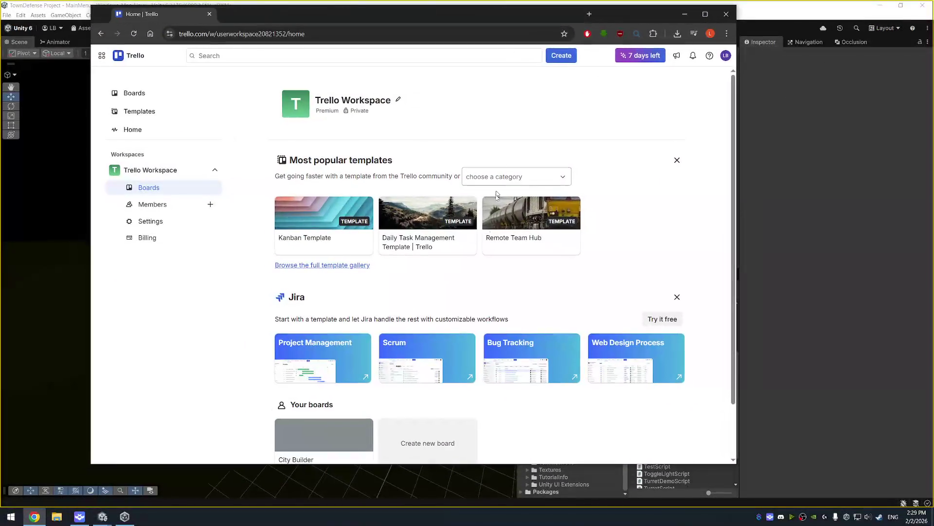
View the City Builder board's To Do, Doing and Done cards maximized, then close the browser
left_click(360, 431)
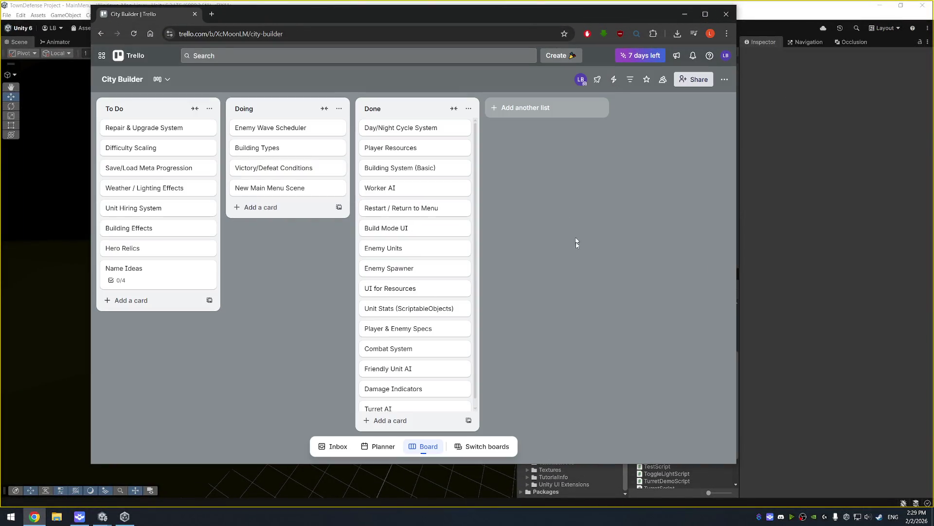
double_click(556, 18)
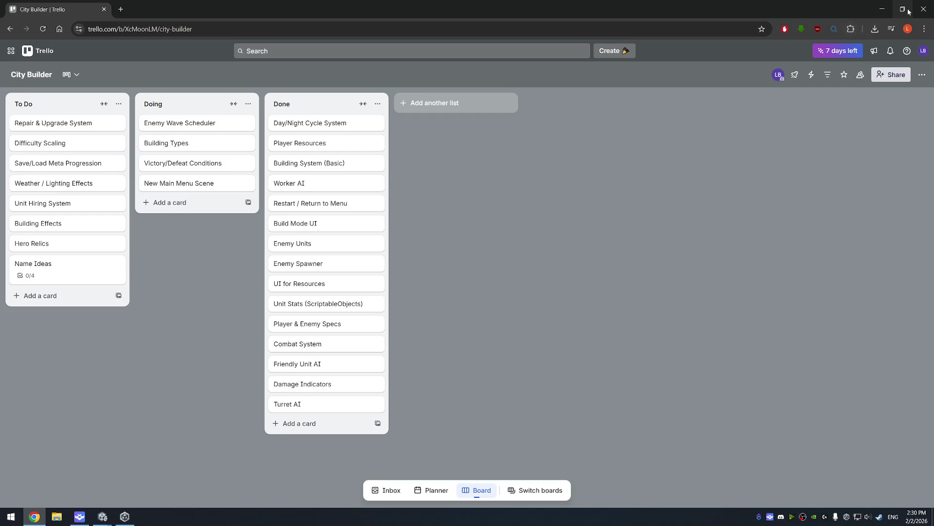
left_click(924, 9)
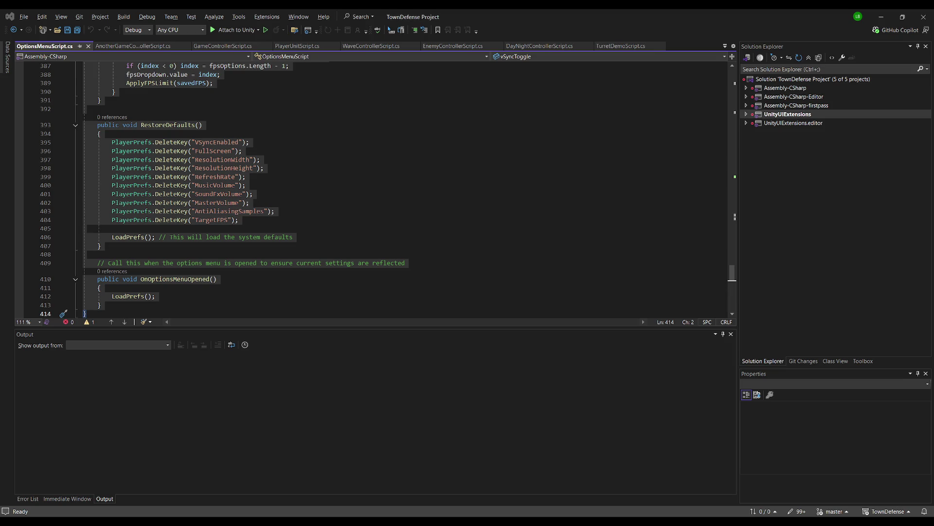
Switch from Visual Studio back to the Unity editor's MainMenu scene
key("alt+Tab")
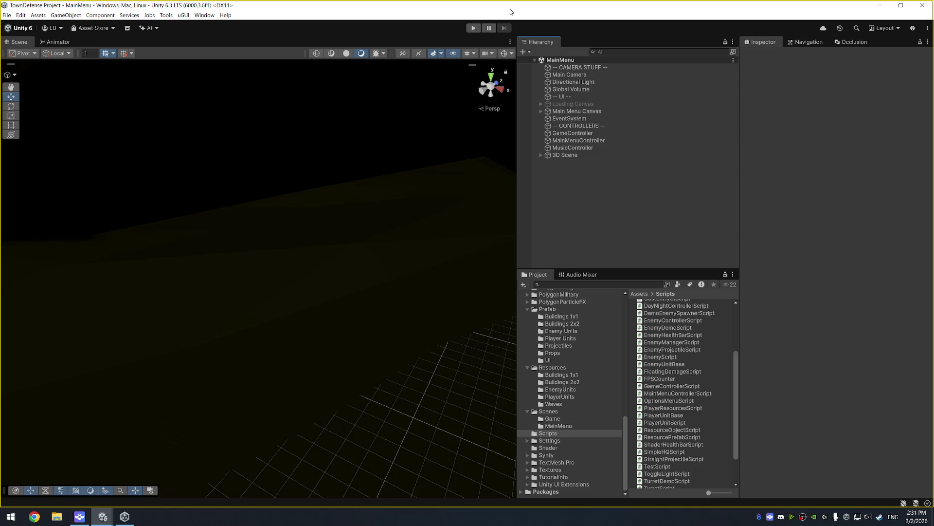
Test-play the main menu, then select and frame the Main Menu Canvas
key("ctrl+p")
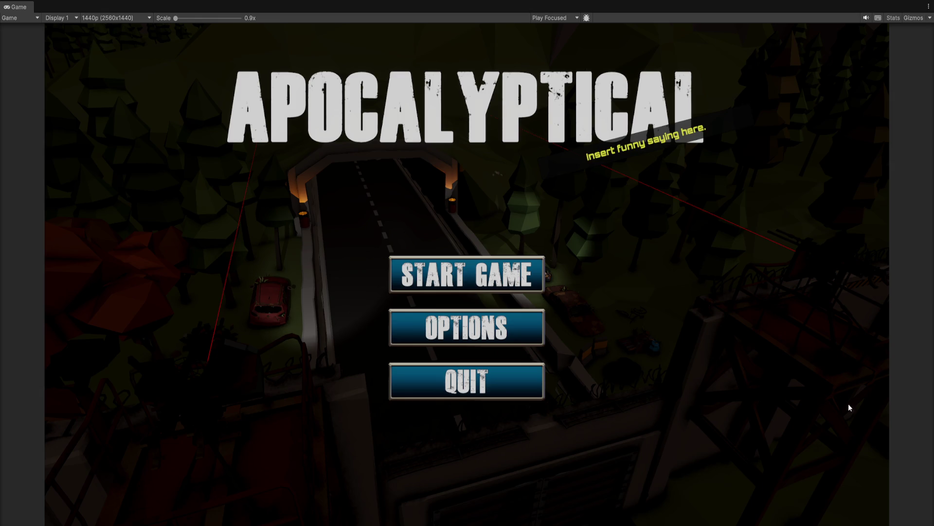
key("ctrl+p")
left_click(586, 111)
double_click(587, 113)
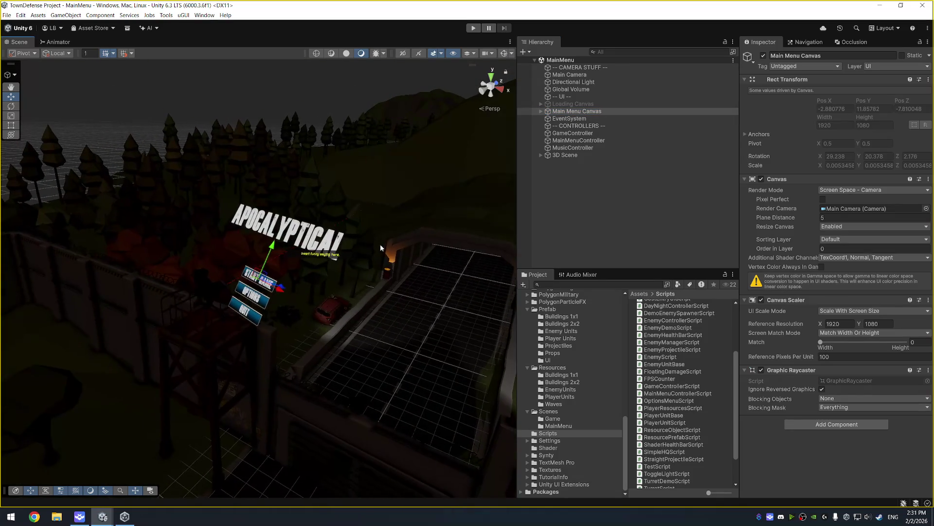
Expand Main Menu Canvas and select both Start Button and Options Button
left_click(541, 111)
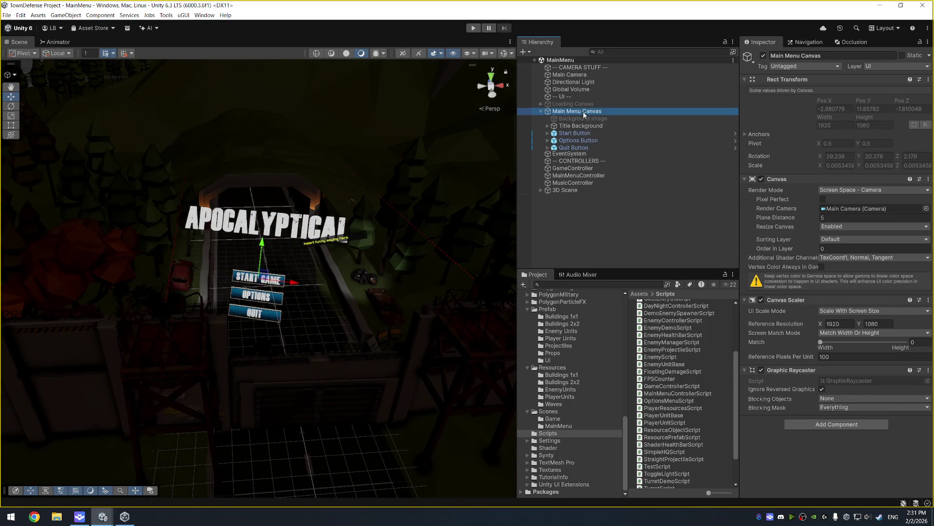
left_click(579, 133)
left_click(596, 140, "ctrl")
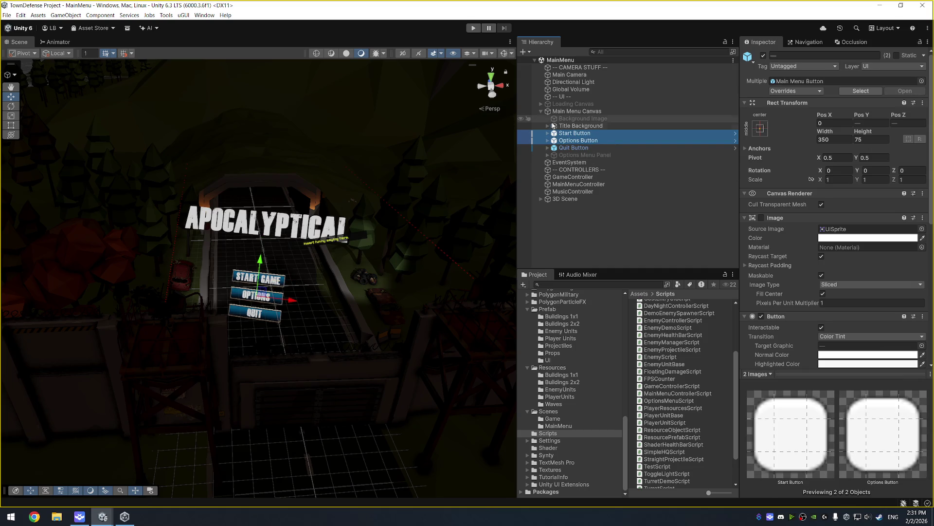
Add a UI Panel under Main Menu Canvas and orient the view to face it
right_click(577, 111)
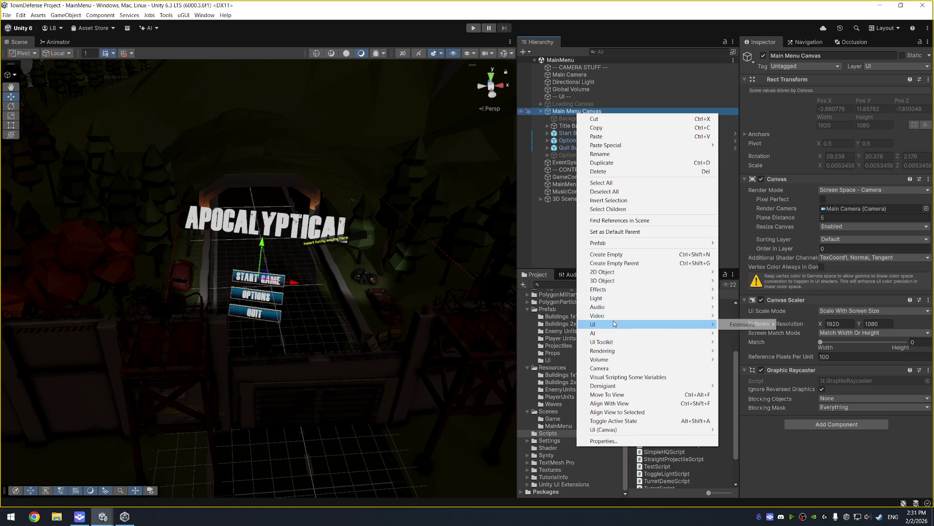
mouse_move(711, 430)
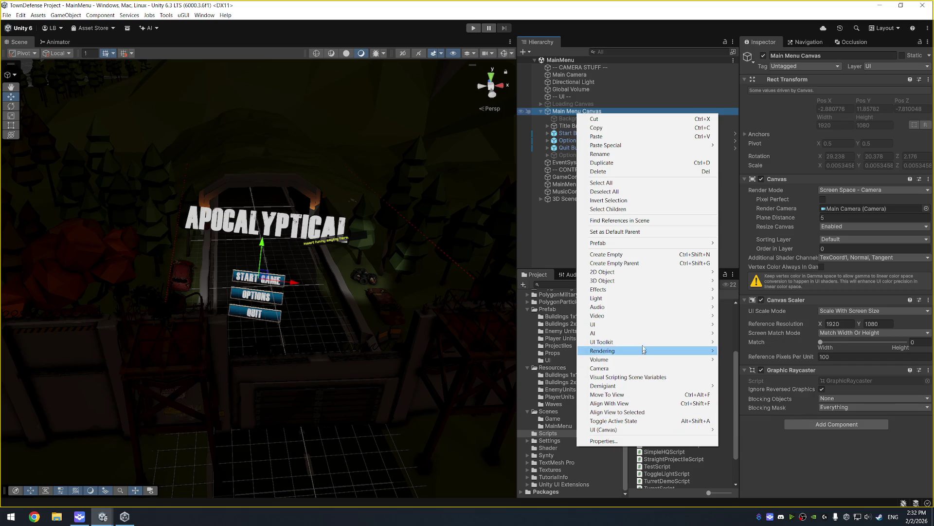
mouse_move(711, 324)
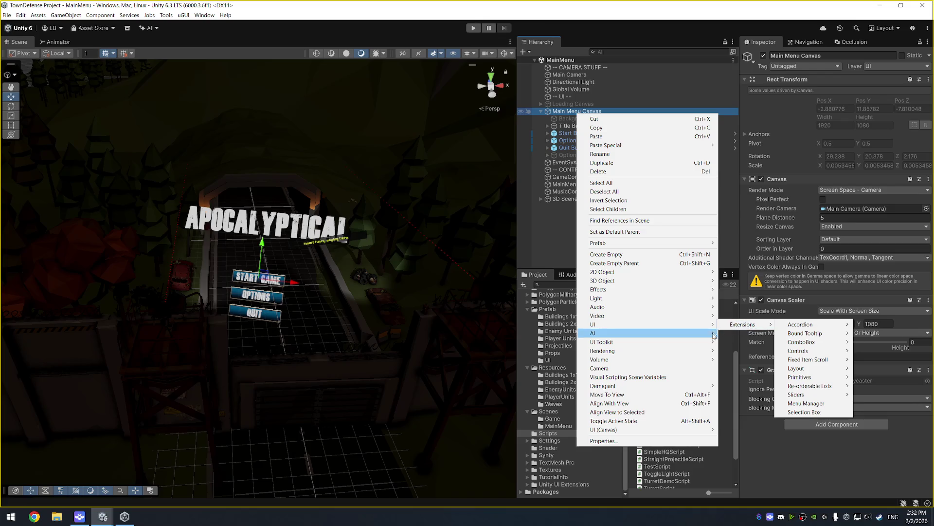
mouse_move(630, 430)
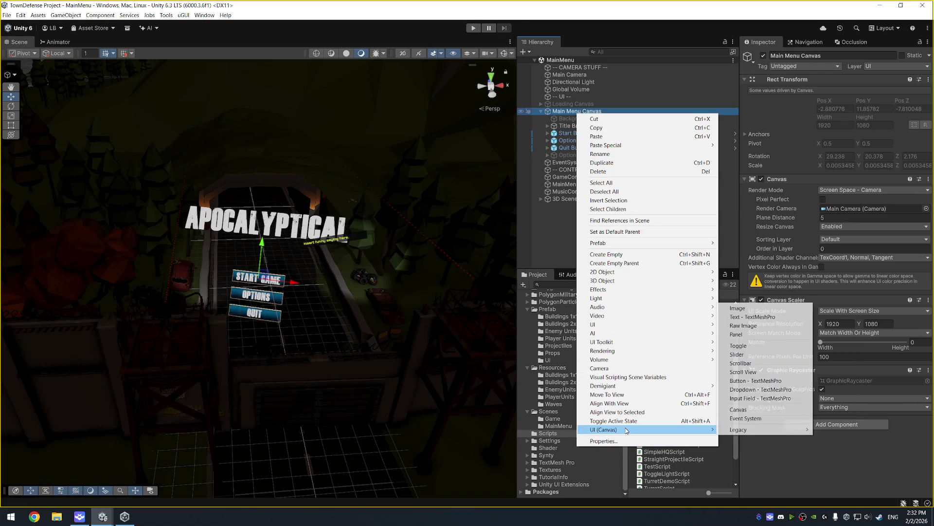
left_click(770, 334)
left_click_drag(431, 180, 358, 152)
left_click_drag(313, 237, 370, 209)
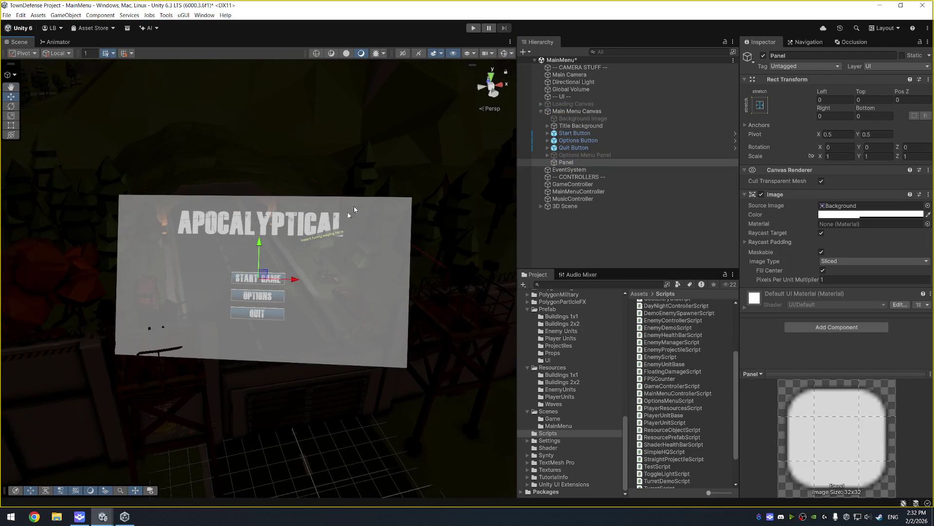
With gizmos shown, drag the panel's anchors inward in the Scene view
left_click(504, 54)
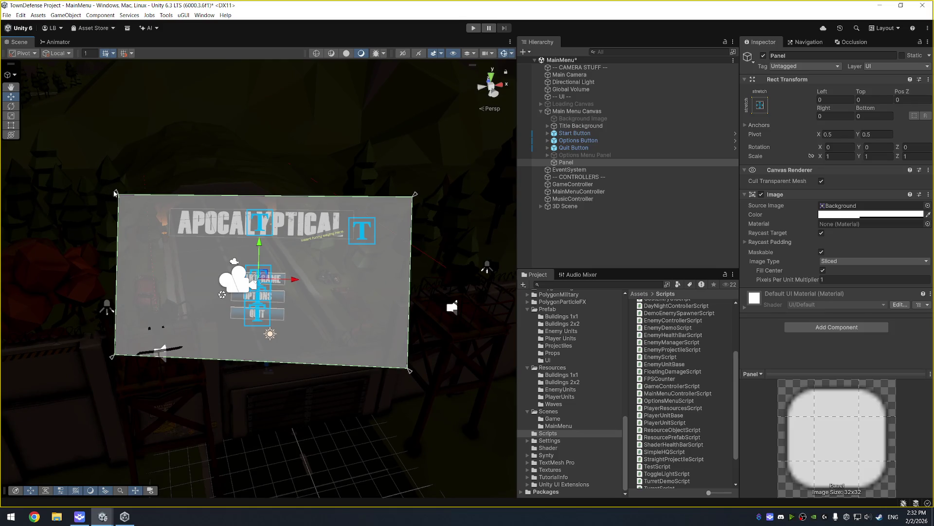
mouse_move(119, 194)
left_mouse_down()
mouse_move(236, 262)
mouse_move(221, 255)
left_mouse_up()
left_click_drag(411, 368, 298, 334)
Set the panel's anchors to Min 0.35, 0.2 and Max 0.65, 0.6
left_click(746, 128)
left_click(849, 134)
type("0.35")
key("Tab")
key("Tab")
type("0.65")
key("Tab")
key("Tab")
key("shift+Tab")
key("shift+Tab")
key("shift+Tab")
key("BackSpace")
type("0.2")
key("Tab")
Set the panel's Left, Top, Right and Bottom offsets to 0
key("Tab")
type("0.6")
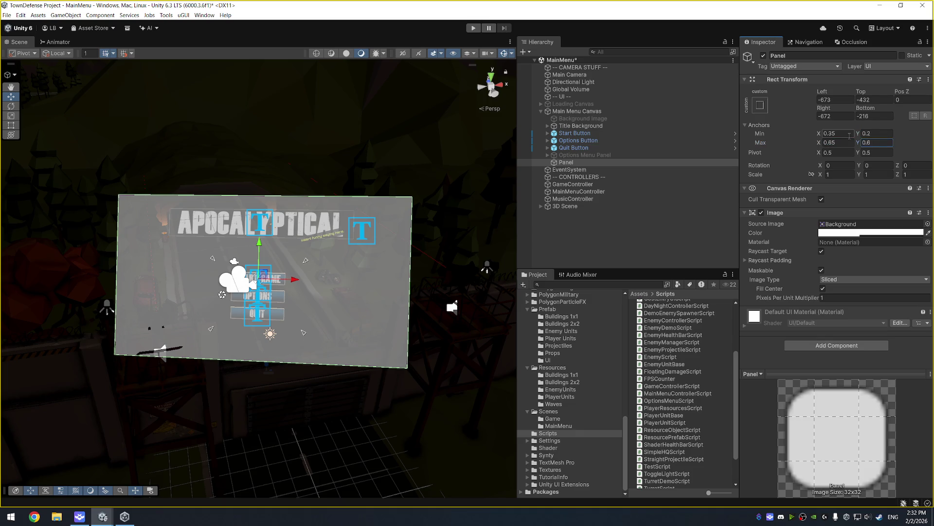
left_click(833, 100)
type("0")
key("Tab")
type("0")
key("Tab")
key("Tab")
type("0")
key("Tab")
type("0")
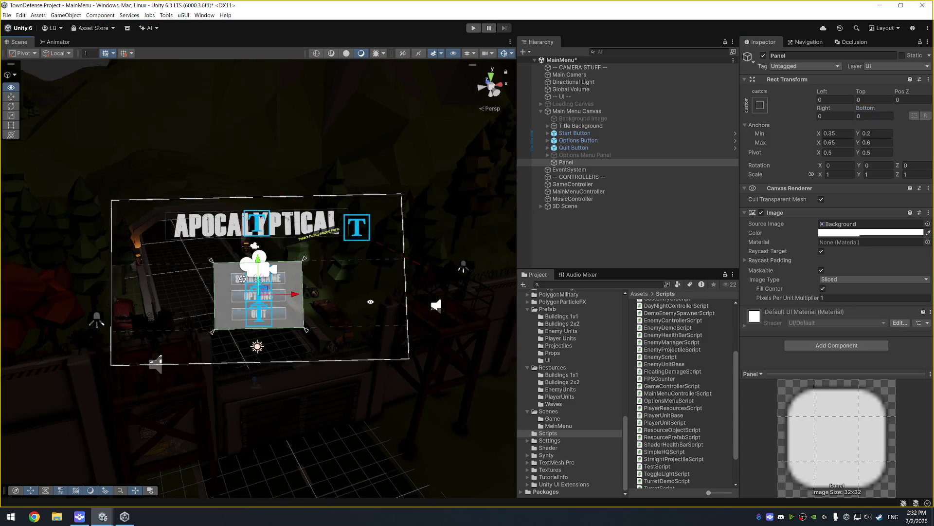
Drag the panel's bottom corners inward and set its Anchors Max X to 0.615
scroll(349, 311, "up", 10)
scroll(351, 347, "down", 10)
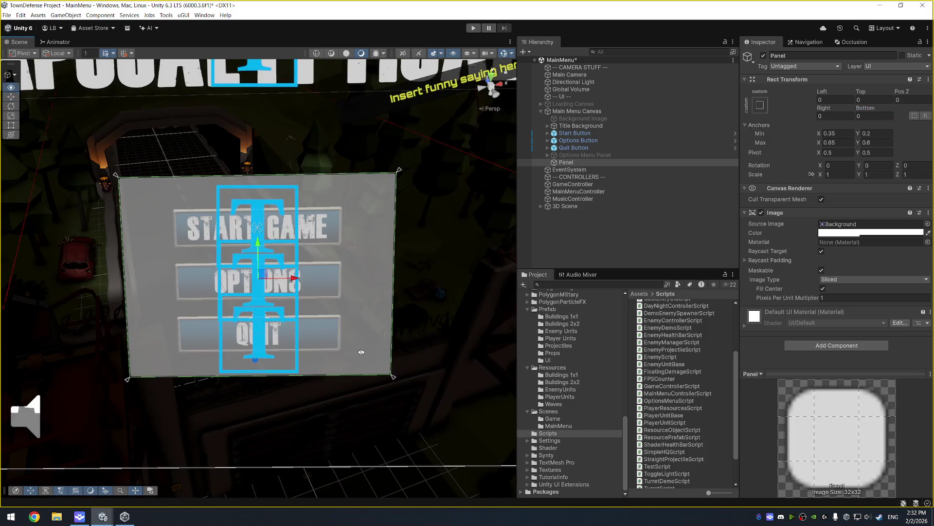
left_click_drag(391, 380, 365, 386)
left_click_drag(124, 382, 155, 383)
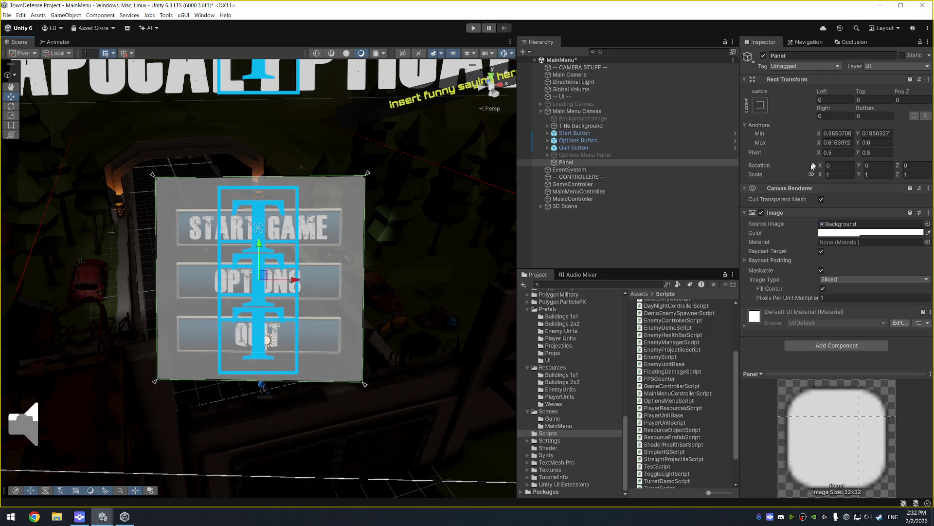
left_click(835, 143)
type("0.615")
left_click(841, 134)
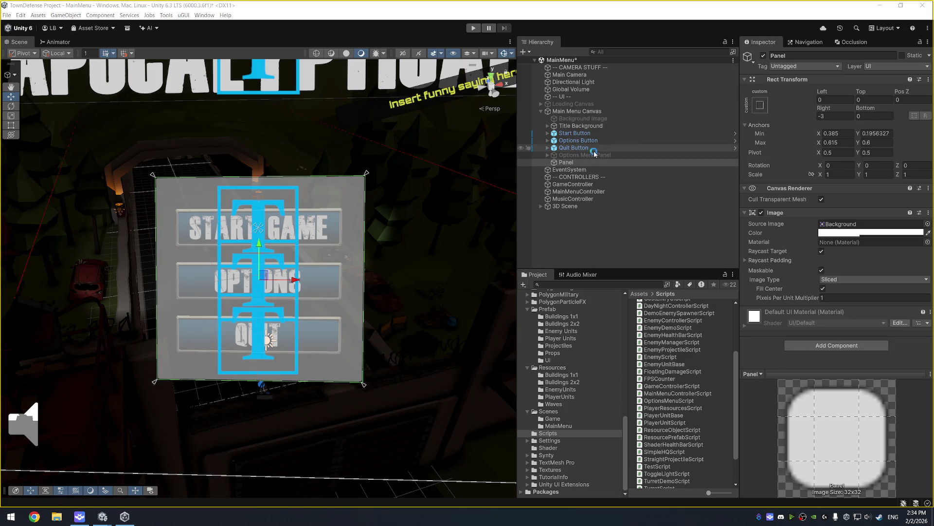
Parent the Start, Options and Quit buttons under Panel in the Hierarchy and expand it
left_click(595, 148)
left_click(584, 133, "shift")
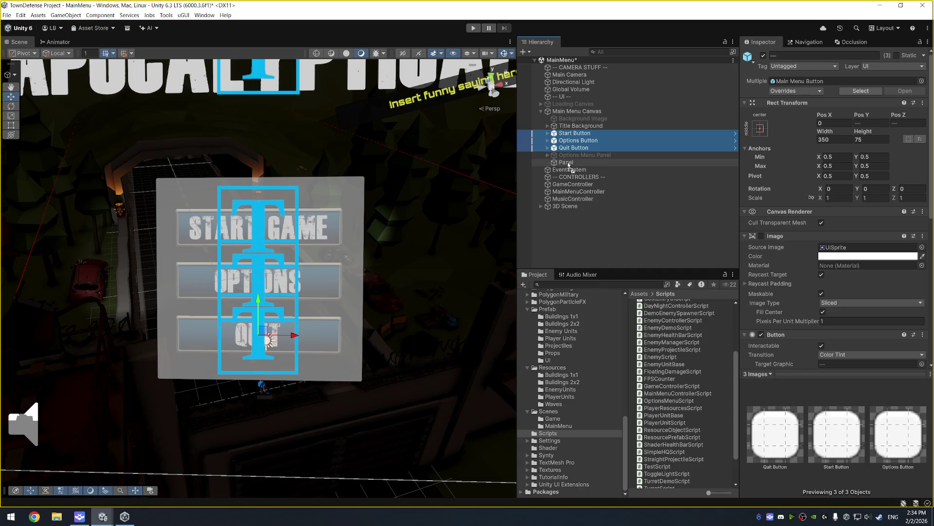
left_click_drag(568, 166, 567, 164)
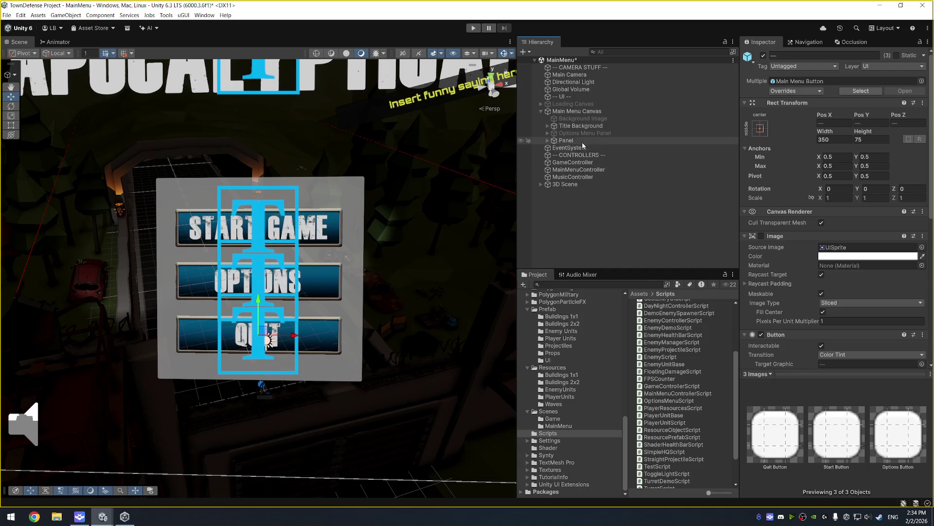
left_click(583, 143)
key("f")
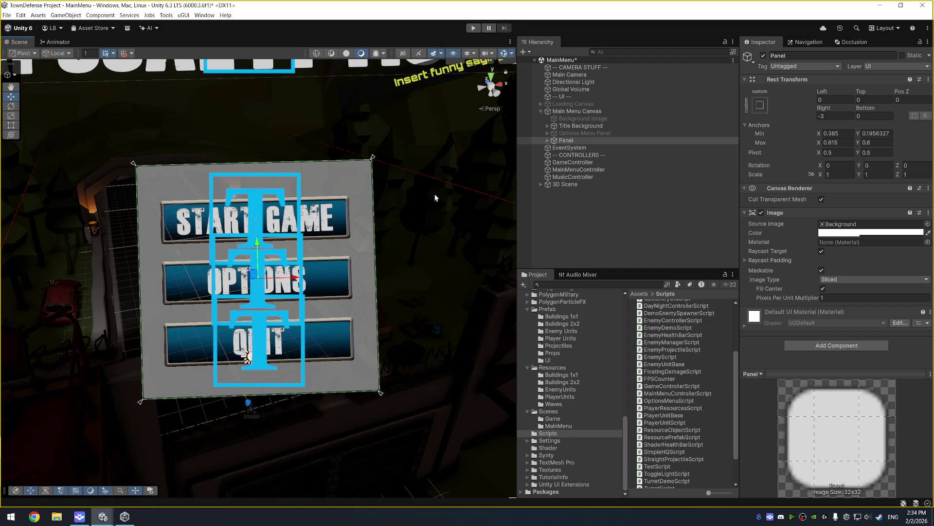
left_click(616, 142)
key("Right")
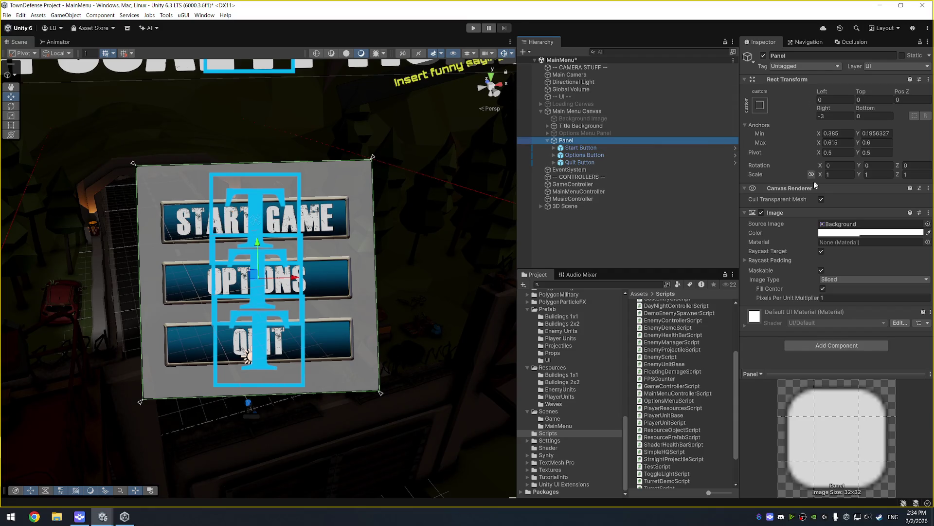
Disable the Panel's grey Image background and anchor it middle-left with pivot and position
left_click(761, 212)
key("f")
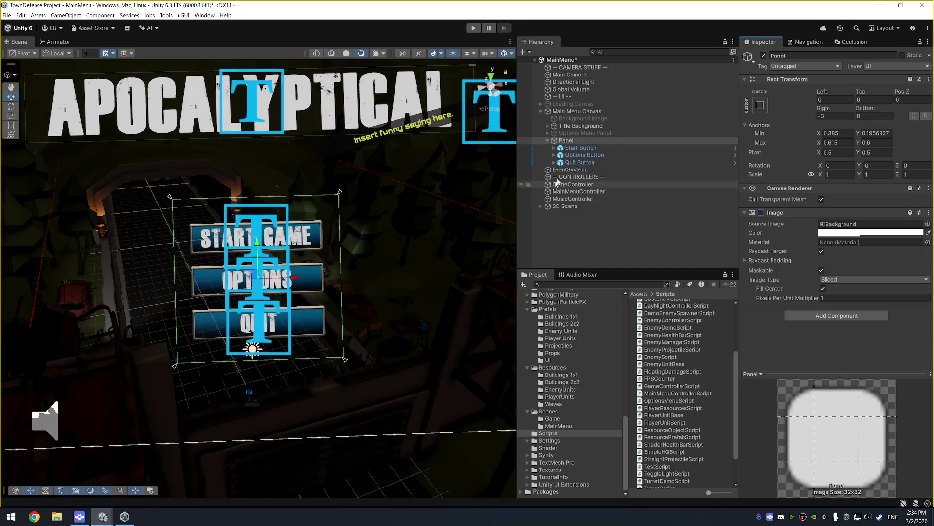
left_click(760, 105)
left_click(832, 219, "alt")
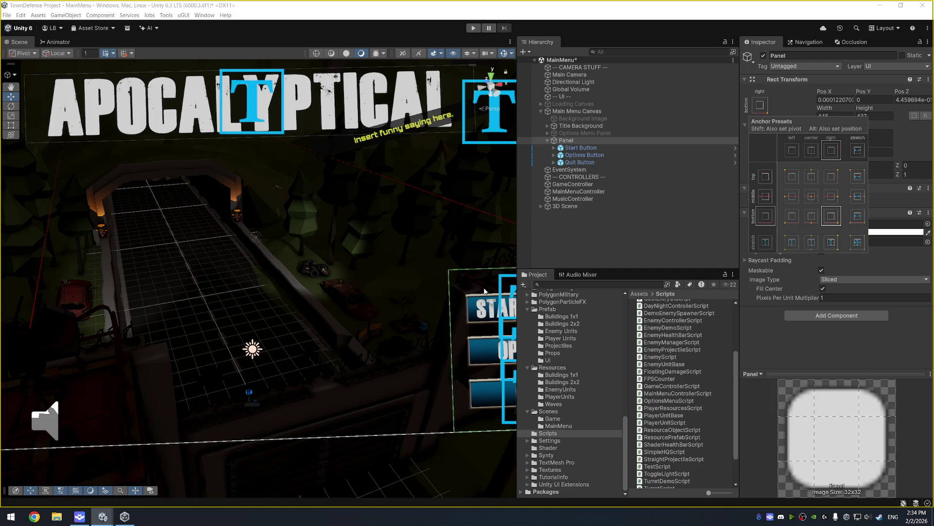
key("shift+alt")
left_click(794, 220, "alt+shift")
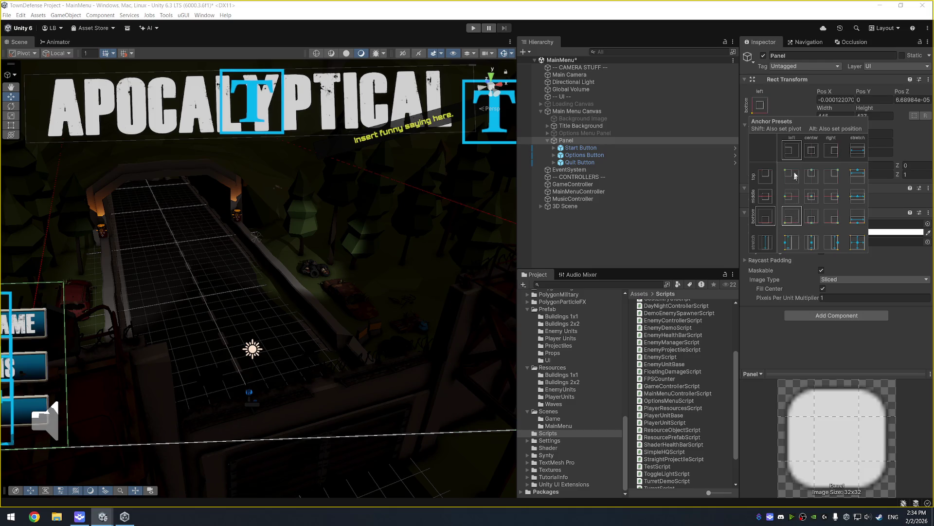
left_click(792, 196, "alt+shift")
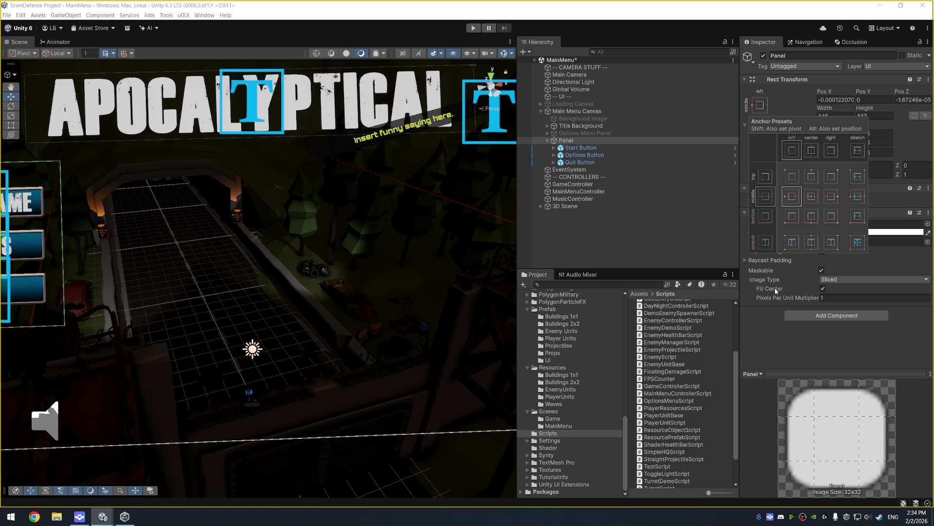
left_click(882, 518)
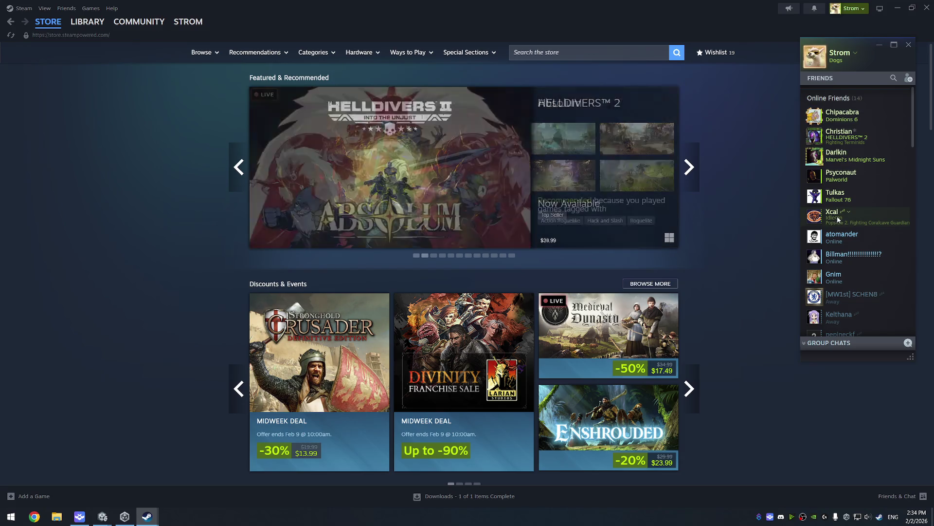
View a friend's Steam profile, select its playtime text, then navigate back through store pages
right_click(838, 220)
left_click(856, 236)
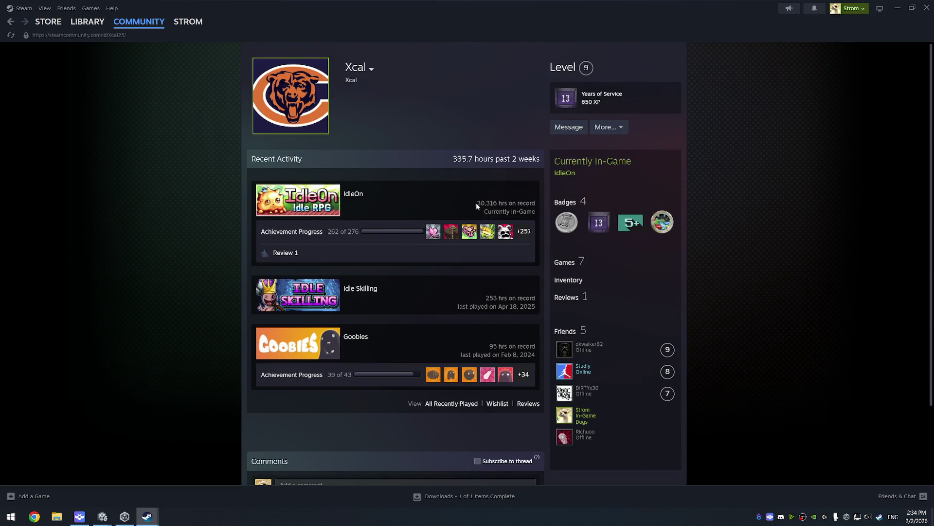
triple_click(477, 203)
left_click_drag(477, 203, 497, 202)
key("alt+Left")
key("alt+Left")
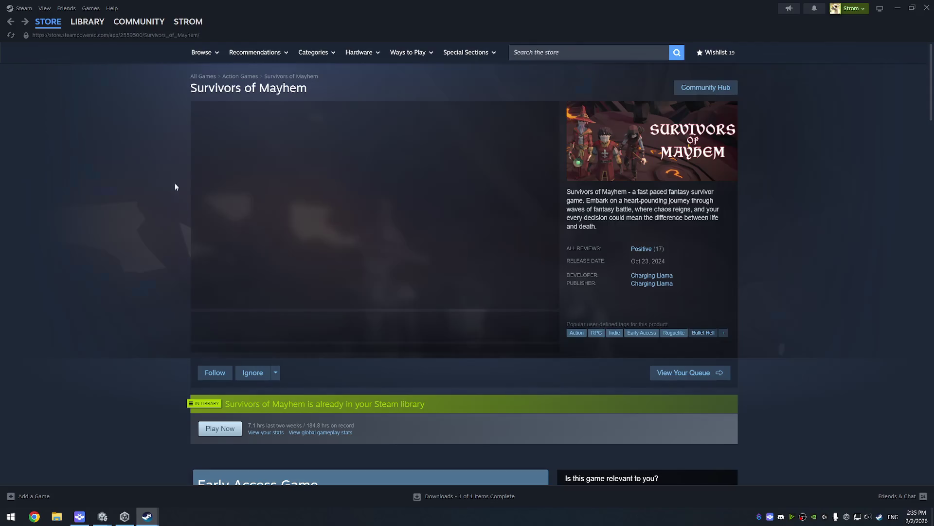
key("alt+Left")
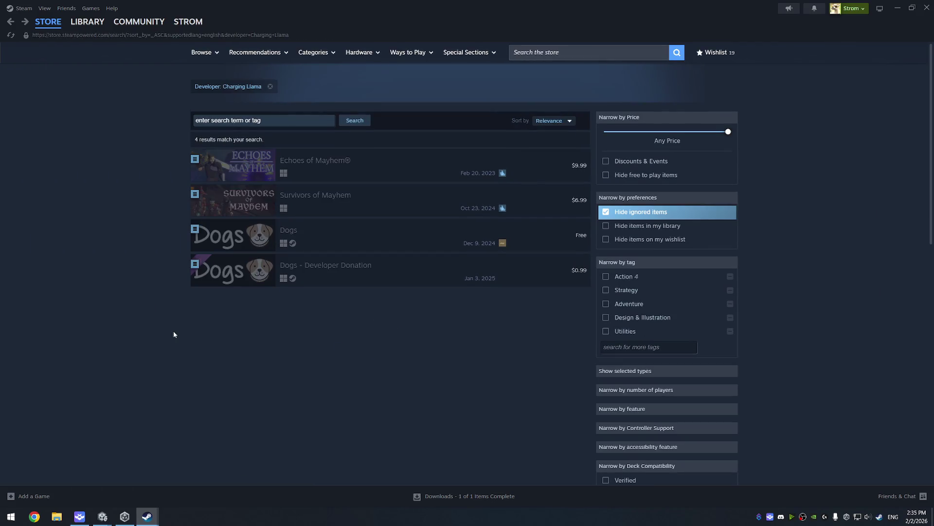
key("alt+Left")
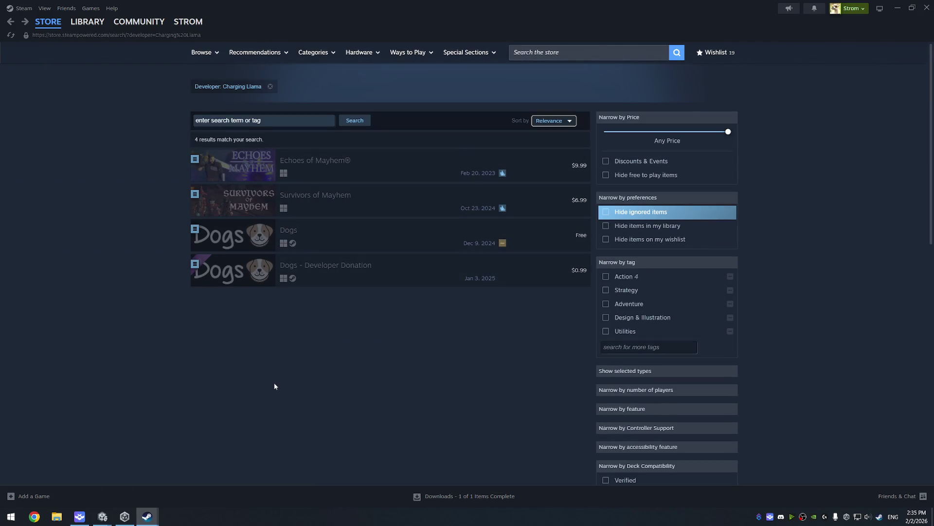
Check the account menu and game library, then close Steam and the friends list
mouse_move(107, 518)
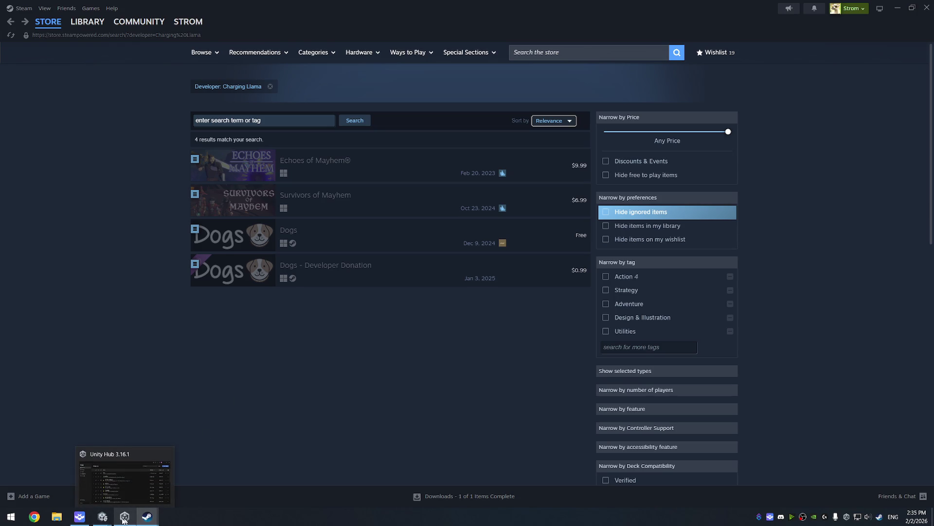
left_click(151, 474)
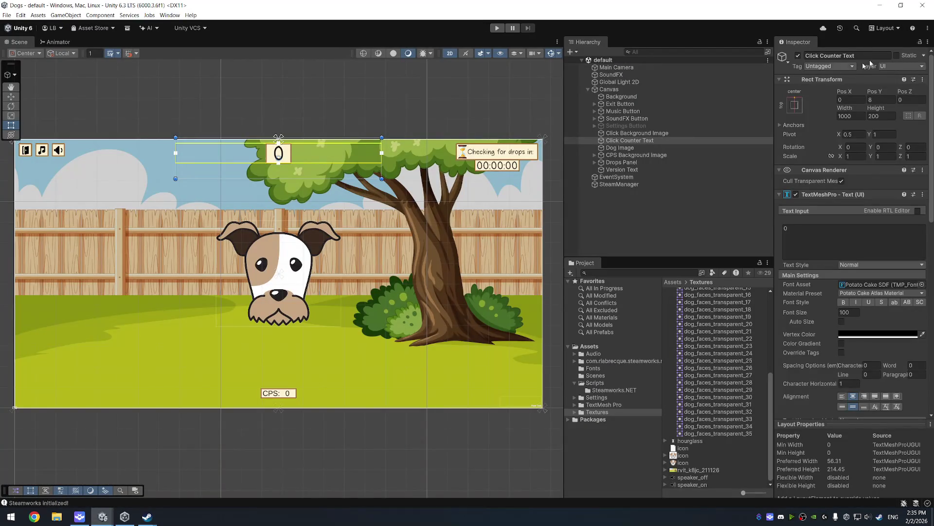
left_click(924, 7)
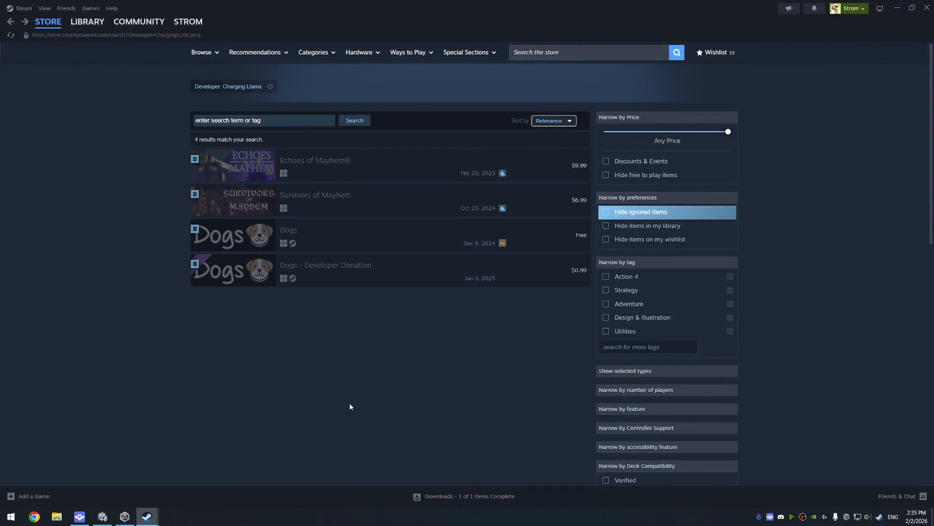
left_click(860, 13)
left_click(801, 189)
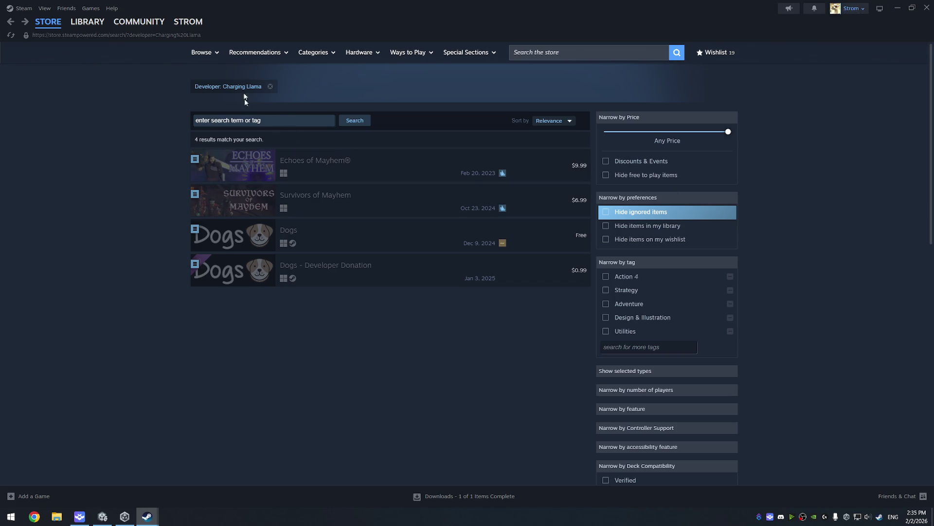
left_click(89, 21)
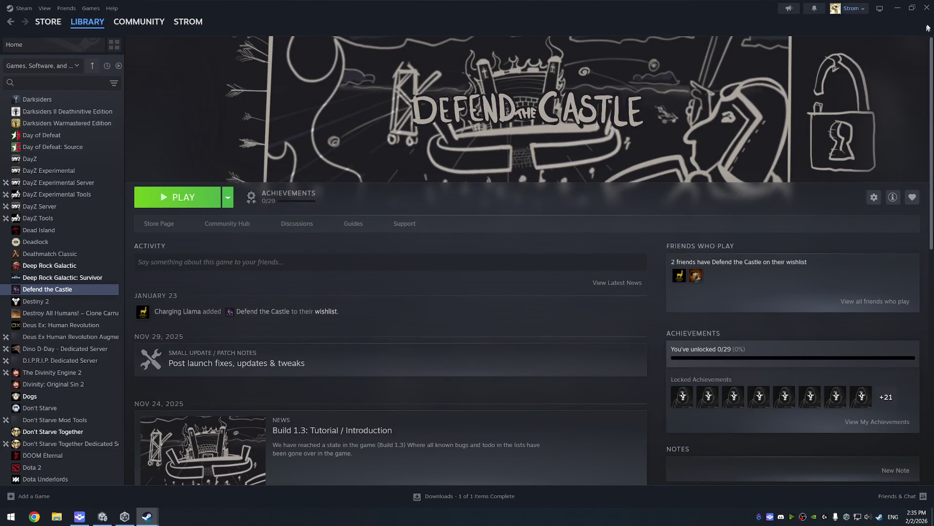
left_click(928, 7)
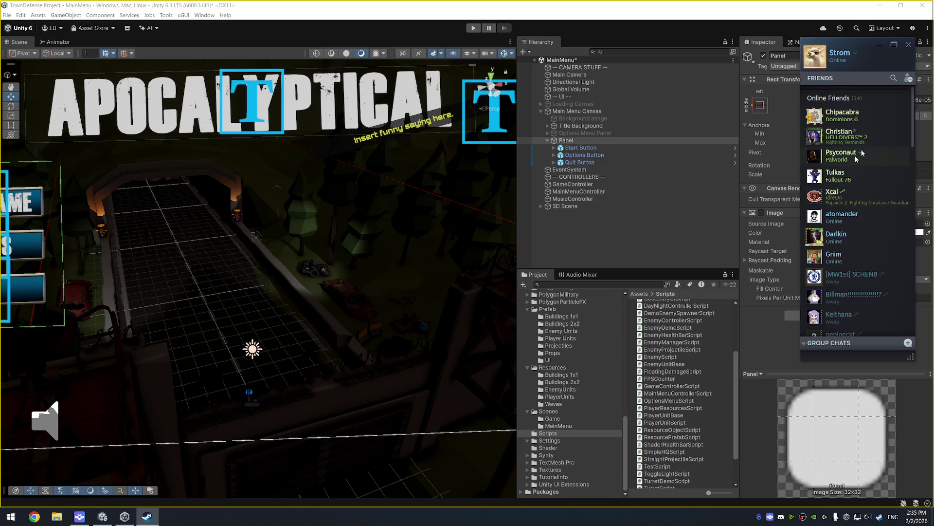
left_click(909, 44)
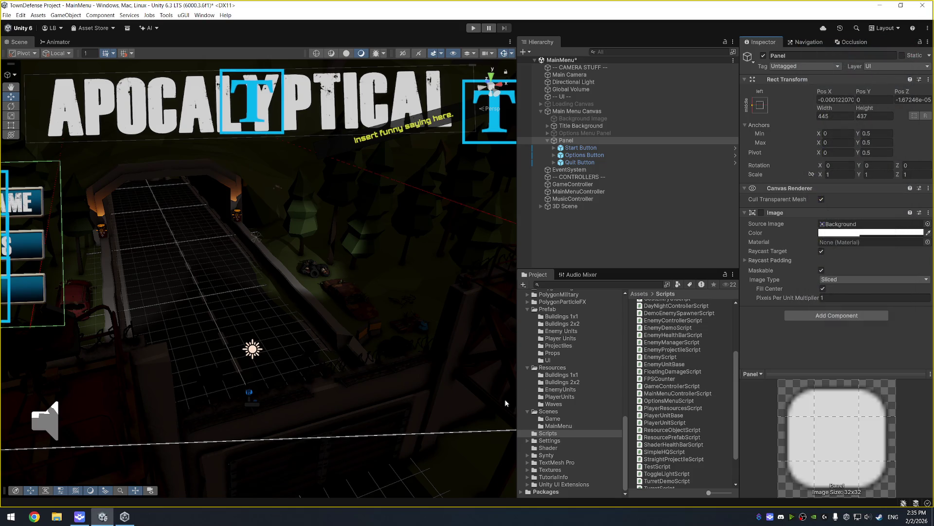
Enter Play mode with Ctrl+P to run the APOCALYPTICAL menu maximized
key("ctrl+p")
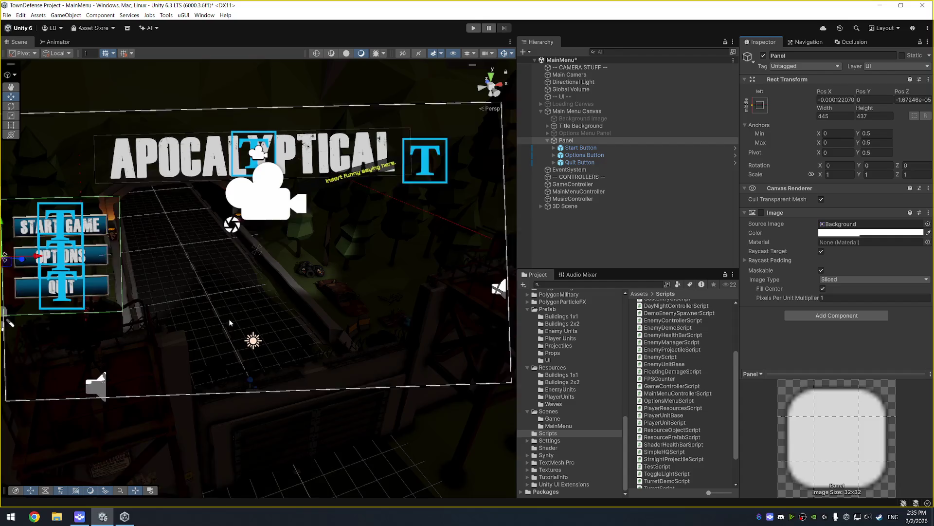
left_click_drag(231, 322, 274, 262, "alt")
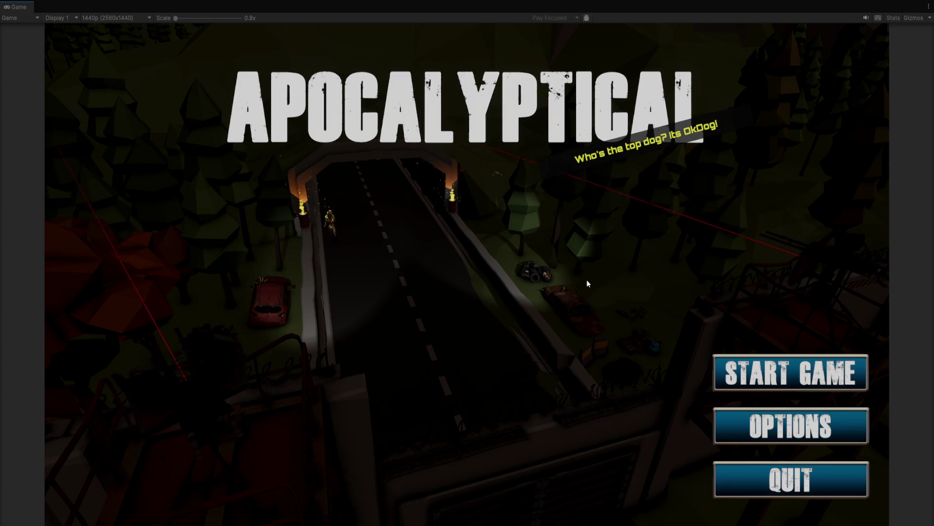
Toggle the Options panel open and closed several times in the running menu, then stop Play mode
left_click(762, 424)
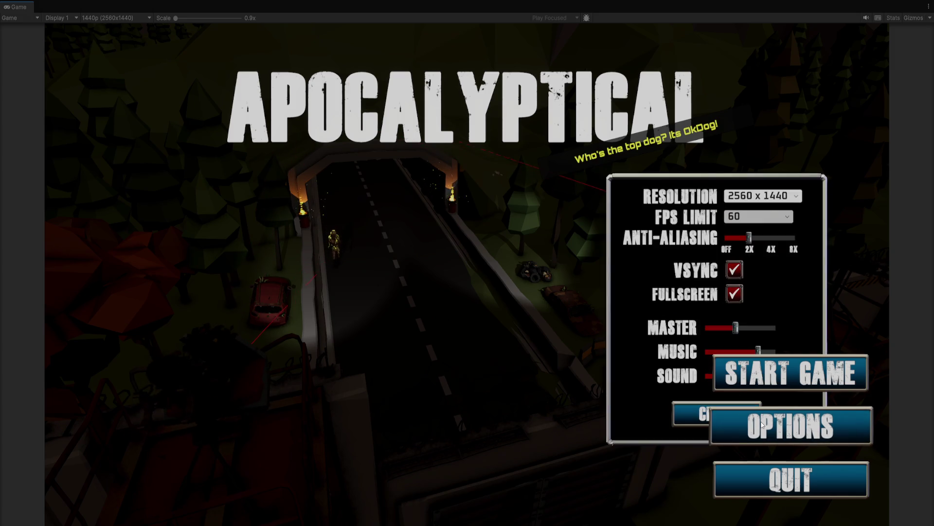
left_click(858, 431)
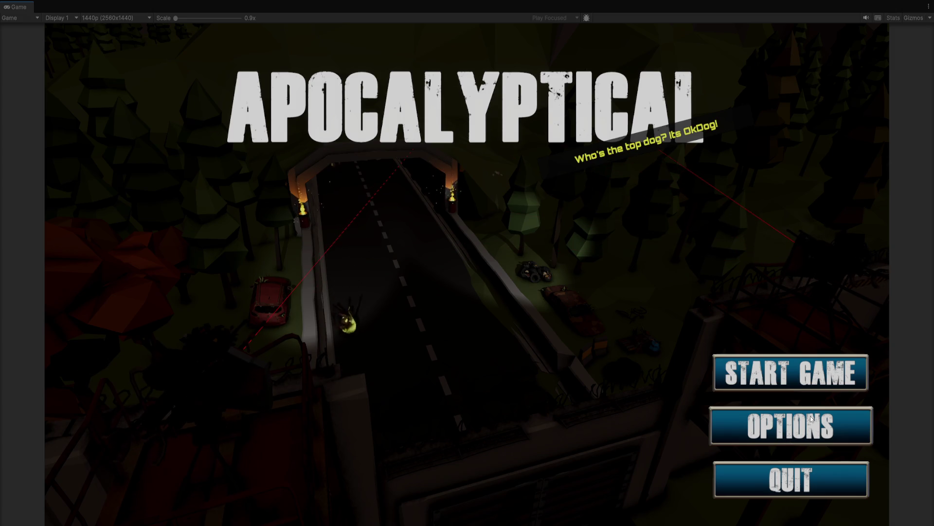
left_click(842, 424)
left_click(847, 423)
left_click(847, 427)
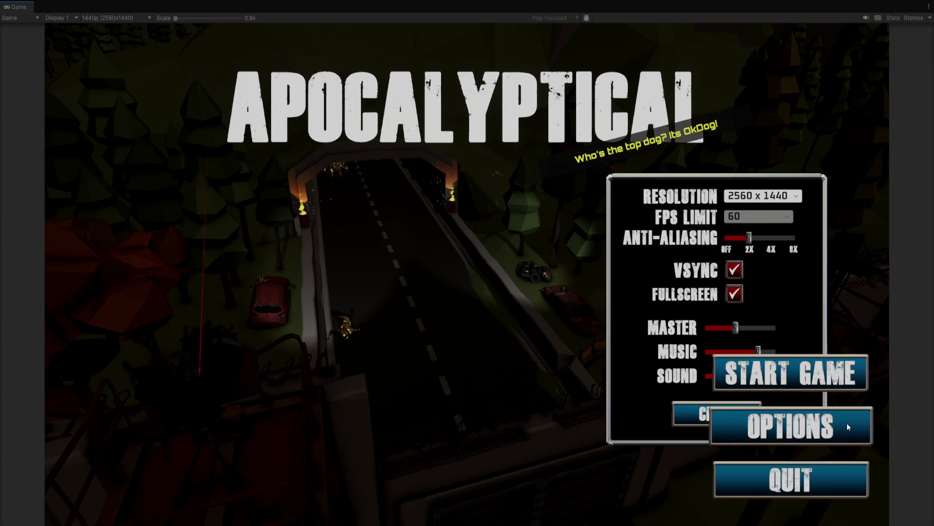
left_click(848, 427)
key("ctrl+p")
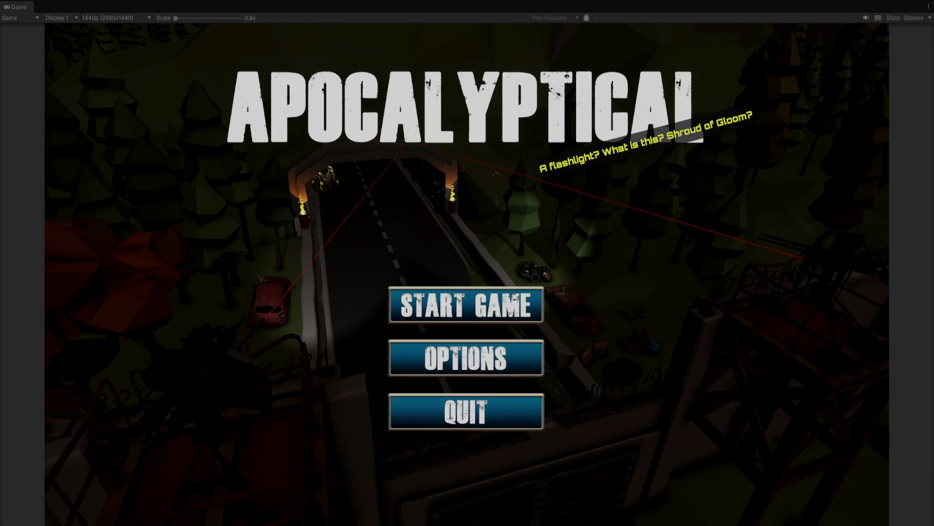
Open Options, raise the MASTER and SOUND volume sliders, close the panel and stop playing
left_click(525, 357)
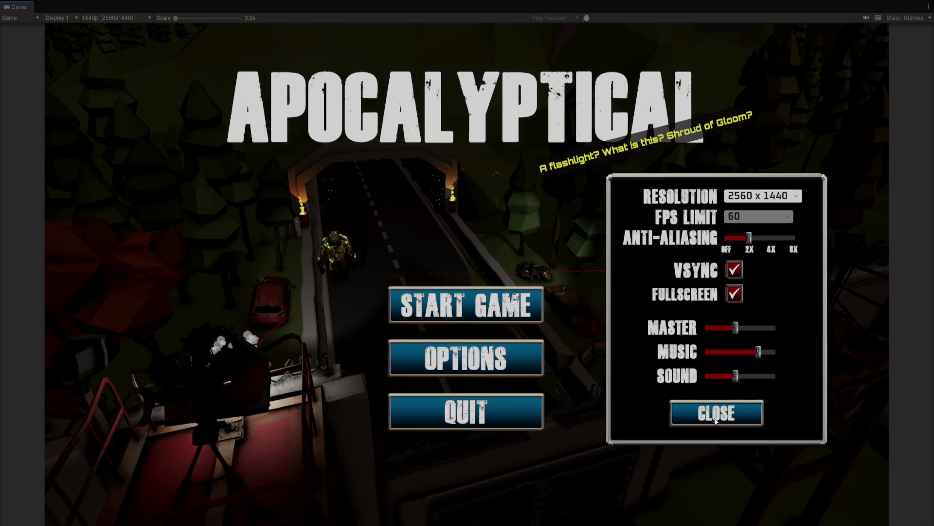
left_click_drag(743, 326, 758, 327)
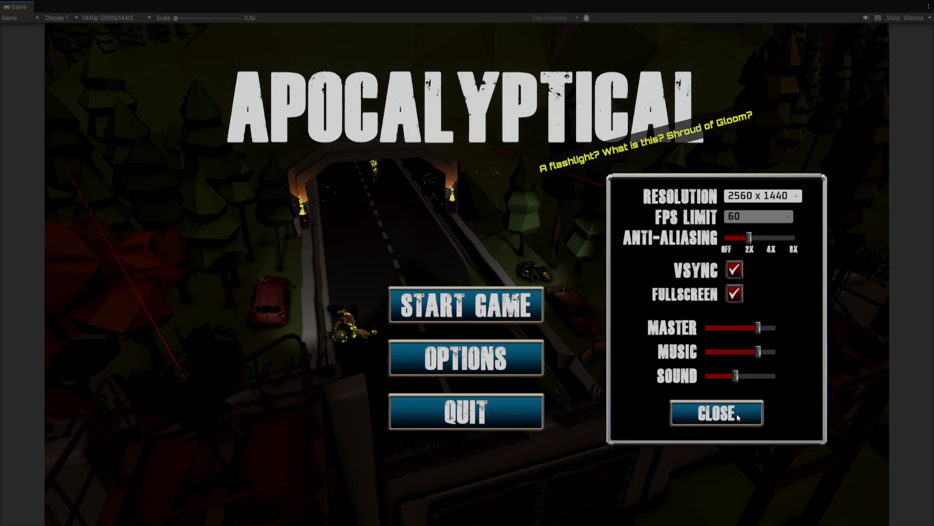
left_click(743, 375)
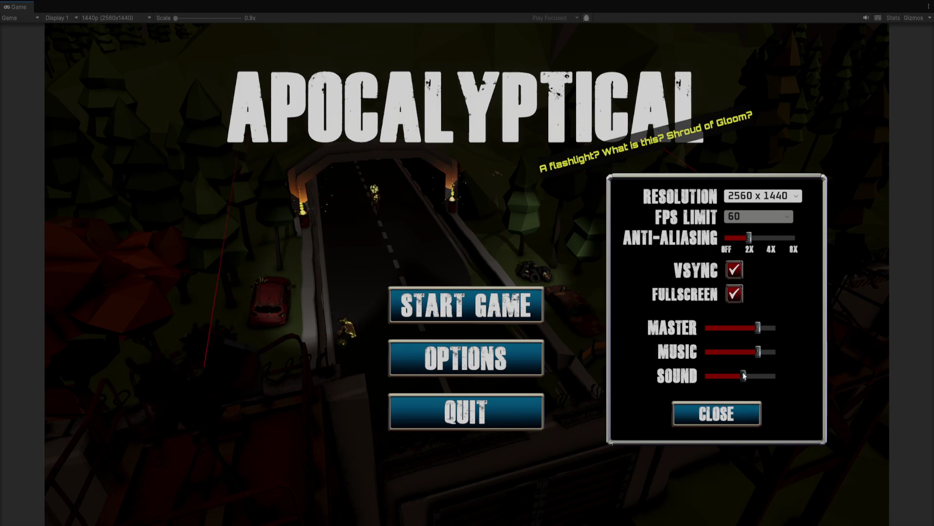
left_click(716, 414)
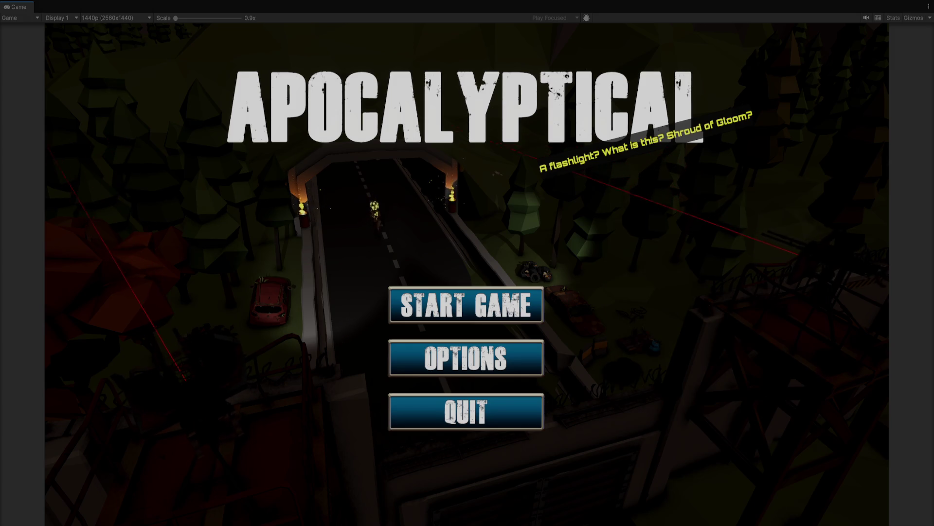
key("ctrl+p")
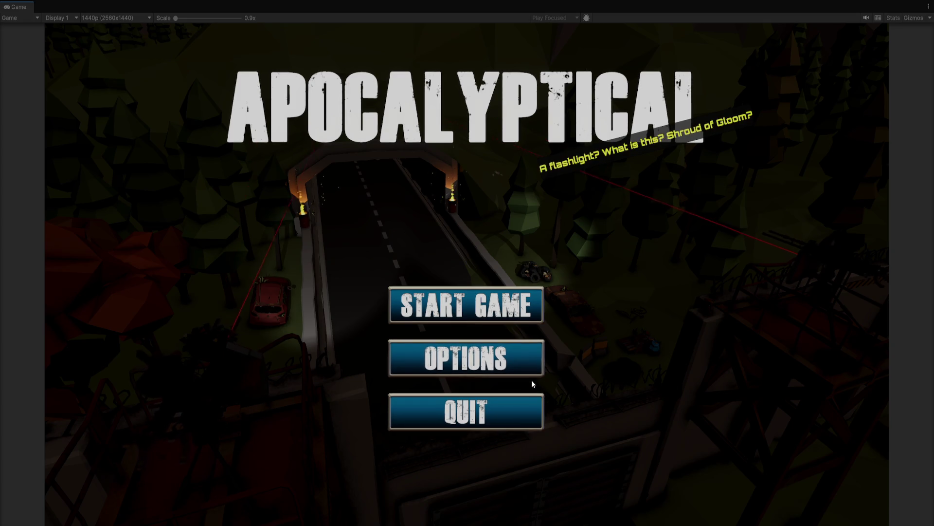
Reopen the Options panel, exit, and restart Play mode to retest the menu
left_click(512, 357)
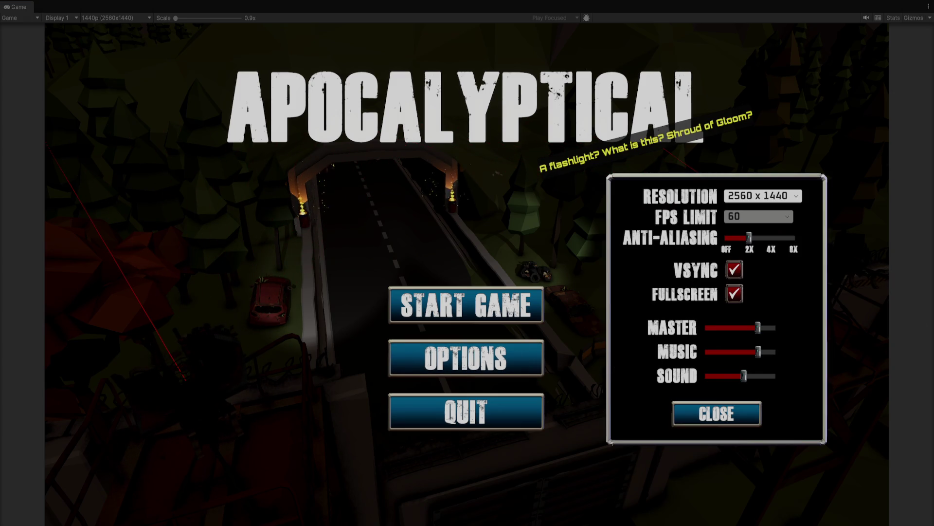
key("Escape")
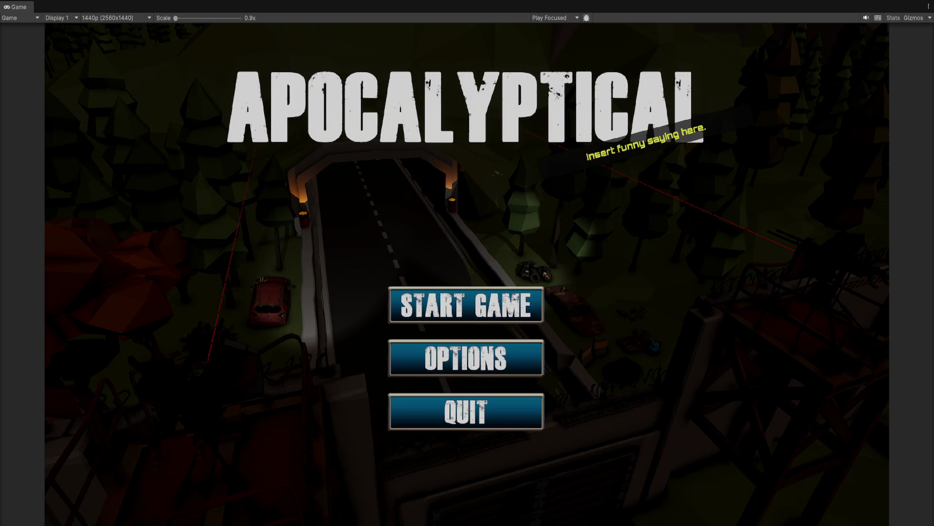
key("ctrl+p")
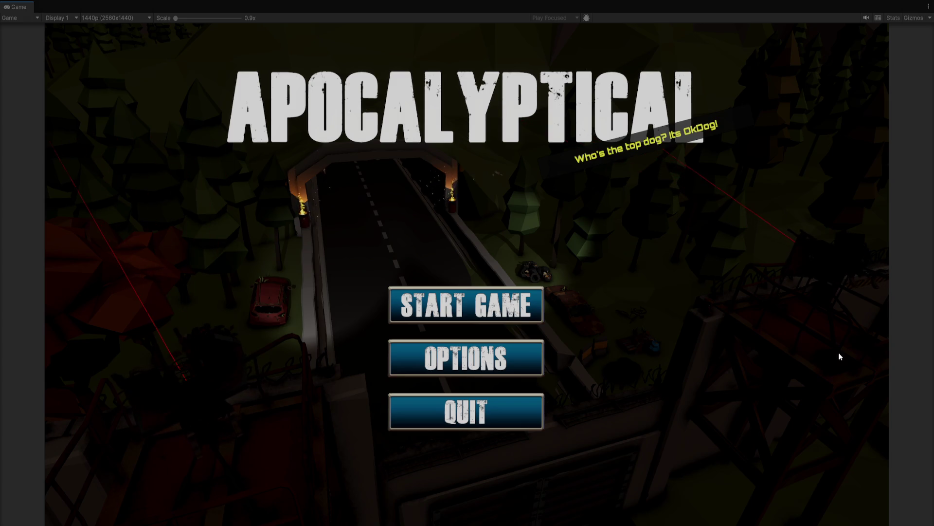
Open Options, drag the Sound slider to maximum, and close the panel
left_click(512, 352)
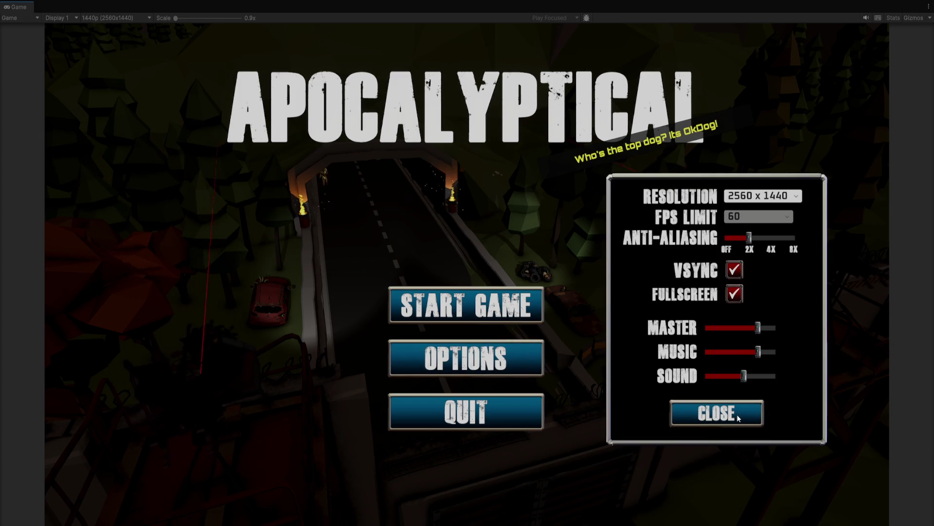
left_click_drag(749, 379, 779, 377)
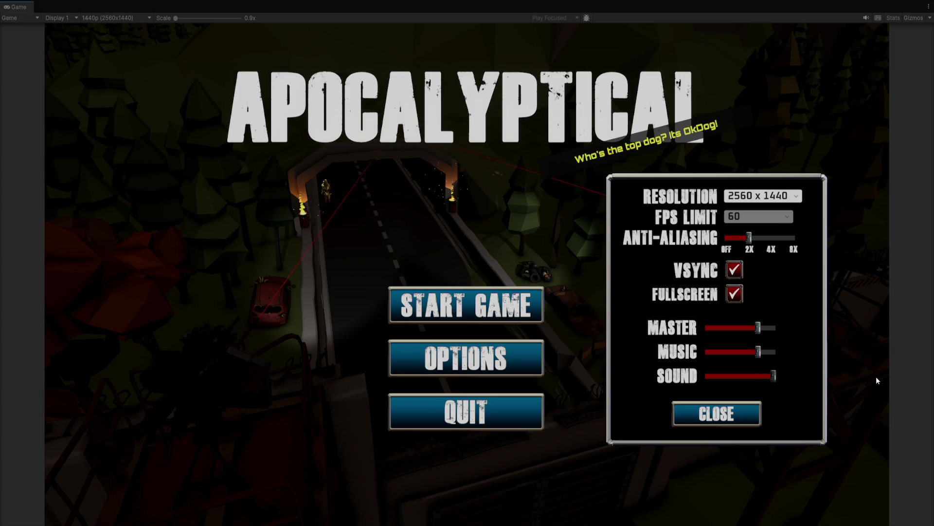
left_click(716, 414)
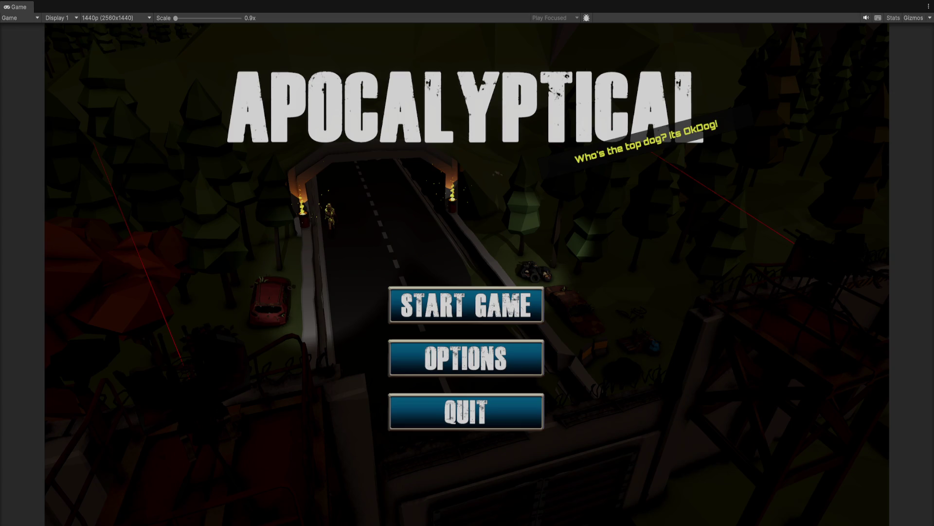
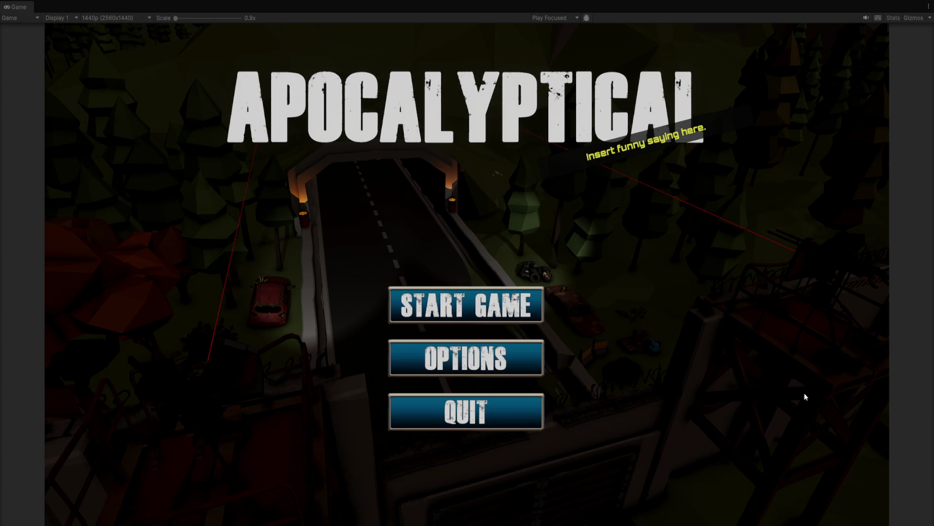
Click START GAME on the Apocalyptical main menu and wait for the loading screen to finish
left_click(525, 312)
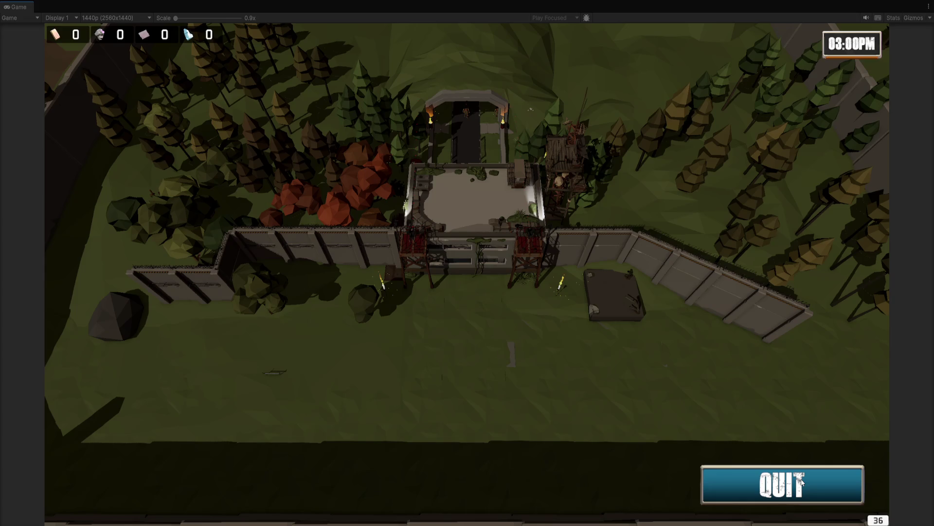
Use the QUIT button at the level's bottom-right to return to the main menu
left_click(802, 482)
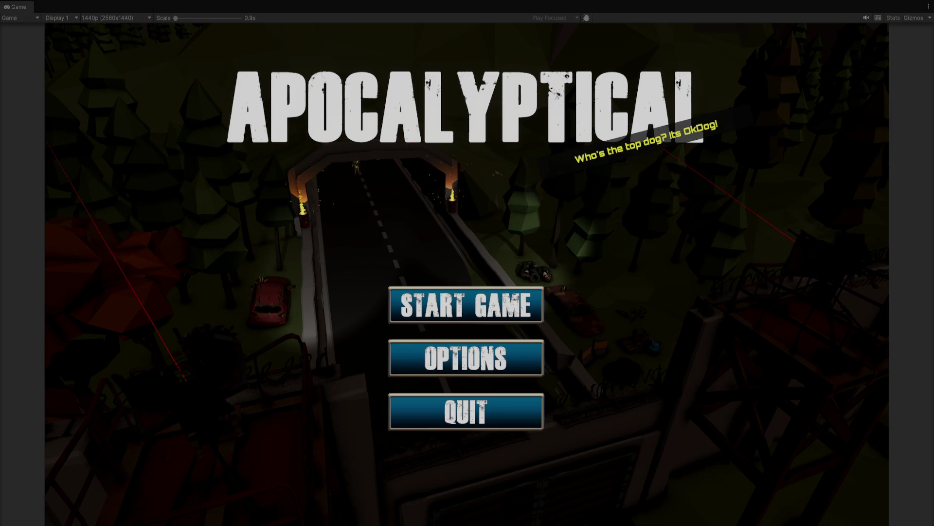
Toggle the main menu's OPTIONS panel open and closed several times
left_click(525, 357)
left_click(514, 357)
left_click(509, 357)
left_click(509, 357)
left_click(515, 365)
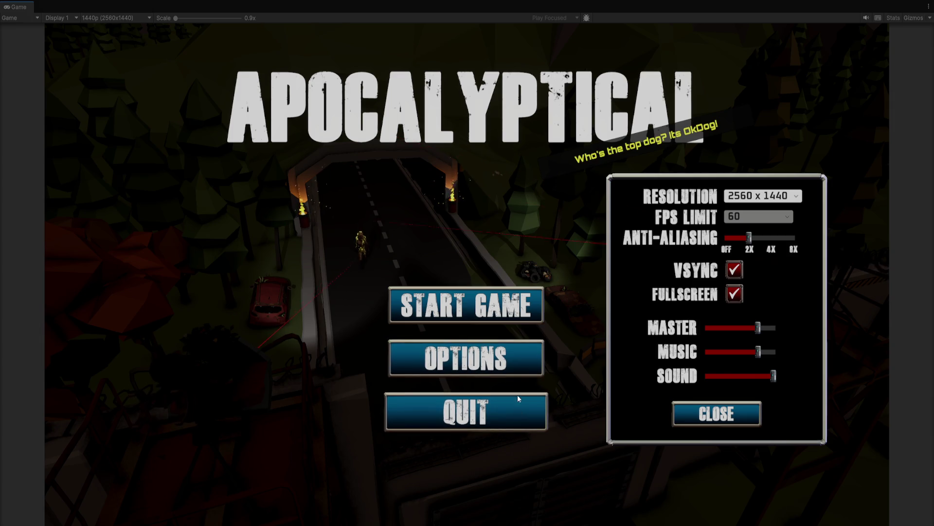
left_click(519, 356)
Reopen the options panel showing 2560 x 1440 and 60 FPS, then exit Play mode with Ctrl+P
left_click(520, 355)
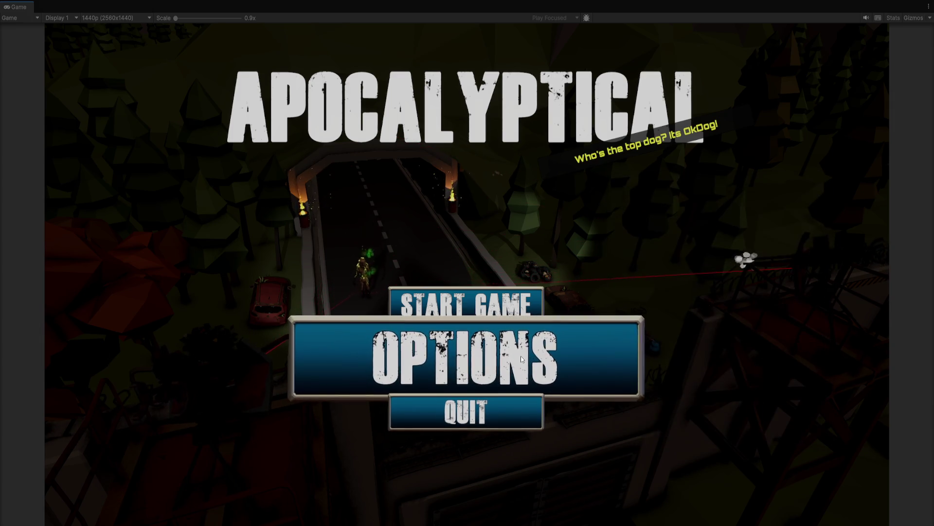
left_click(521, 359)
left_click(521, 359)
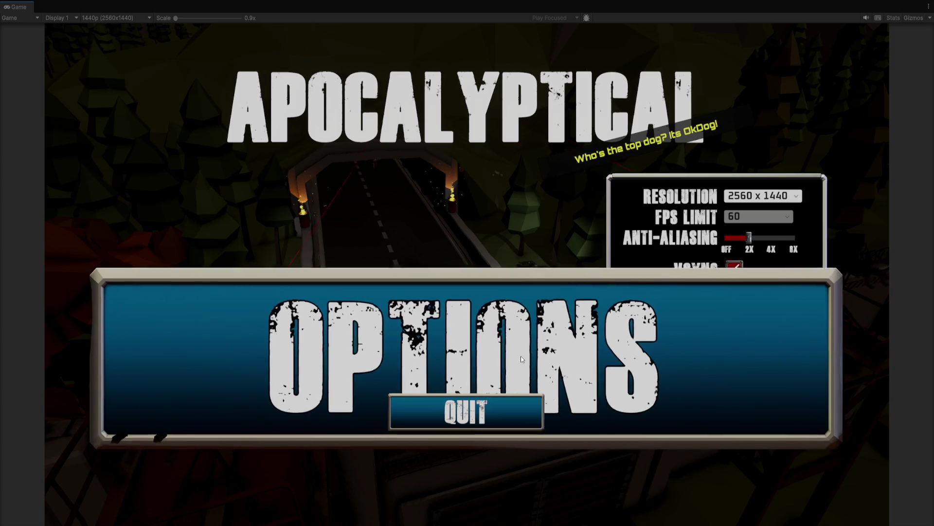
left_click(521, 358)
left_click(521, 358)
left_click(521, 359)
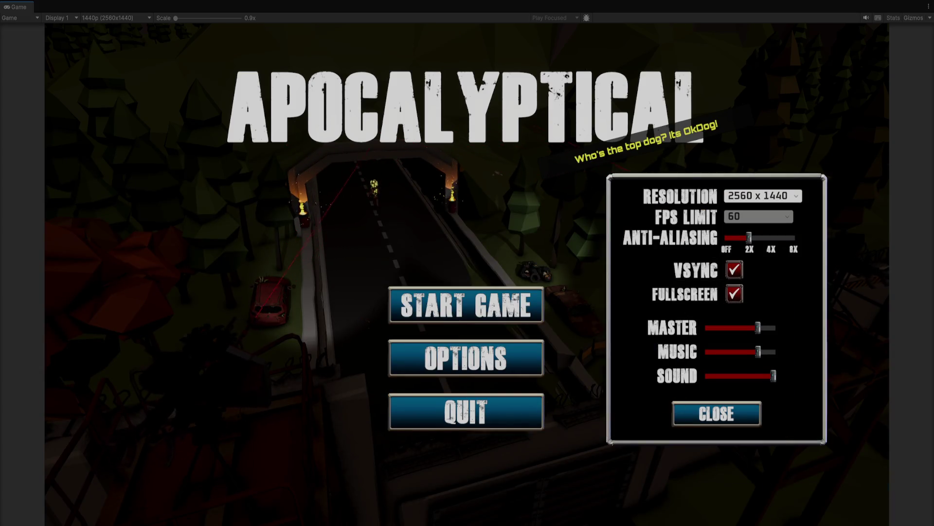
key("ctrl+p")
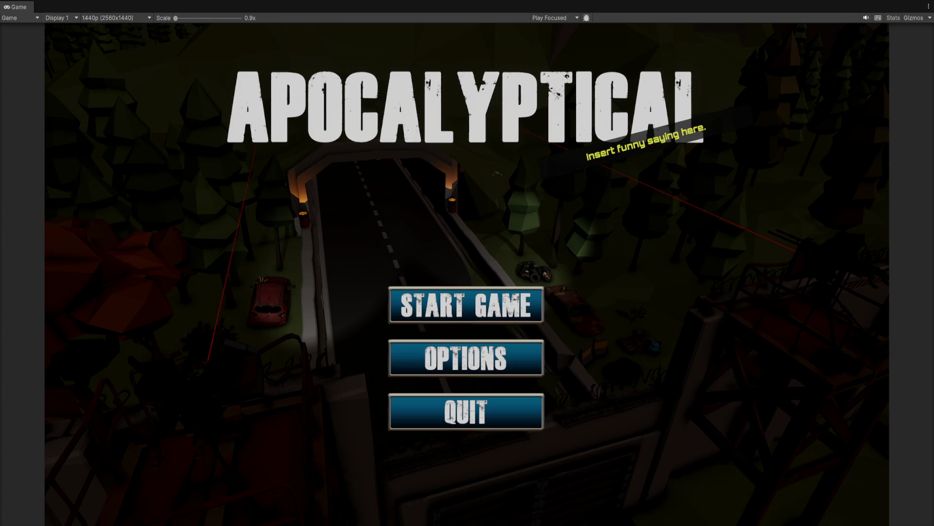